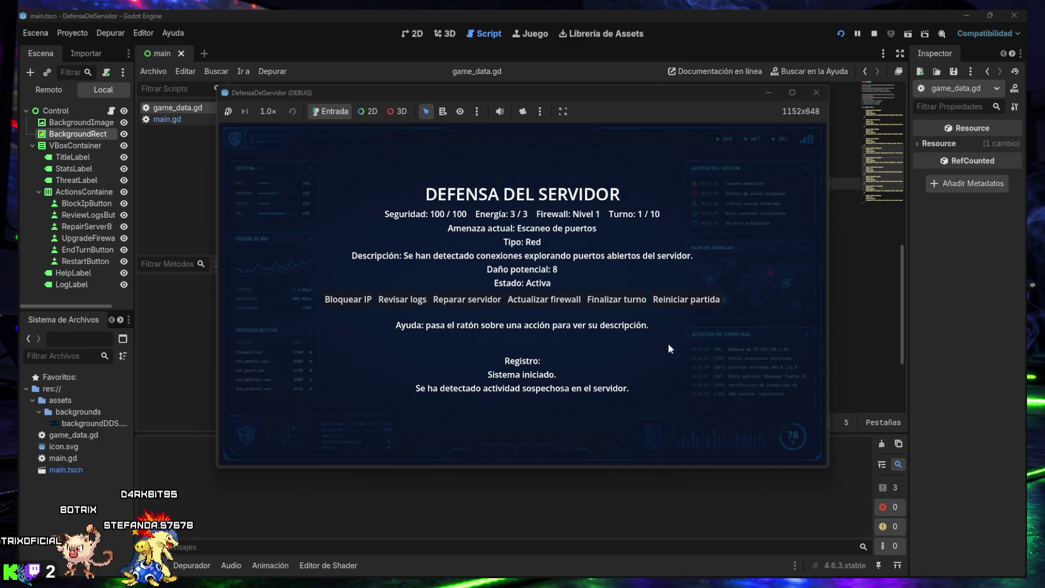
Step: End turns repeatedly in the server-defense game until the server falls to DERROTA
{"action": "mouse_move", "coordinate": [534, 302]}
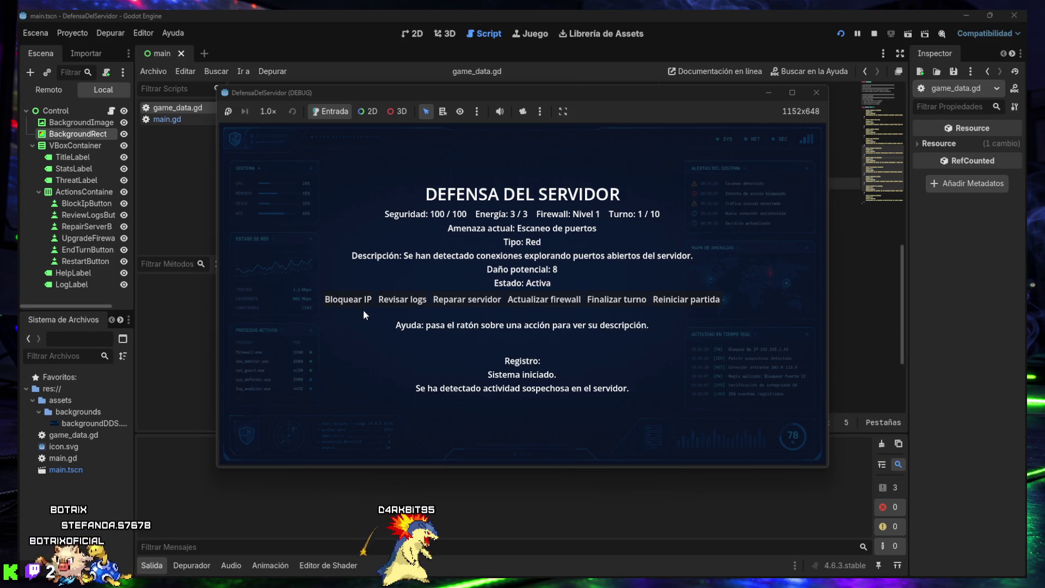
{"action": "mouse_move", "coordinate": [359, 302]}
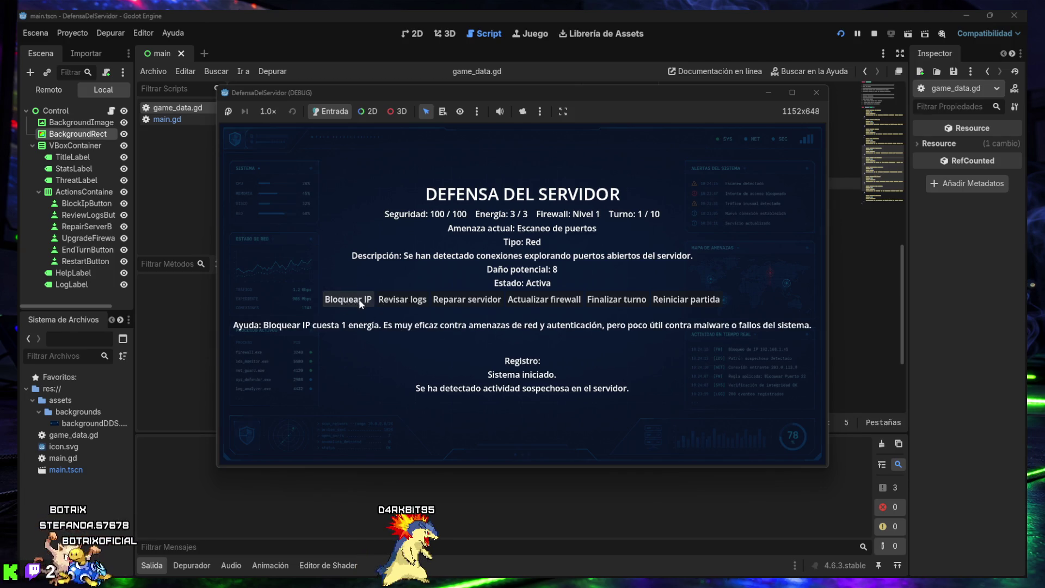
{"action": "mouse_move", "coordinate": [476, 302]}
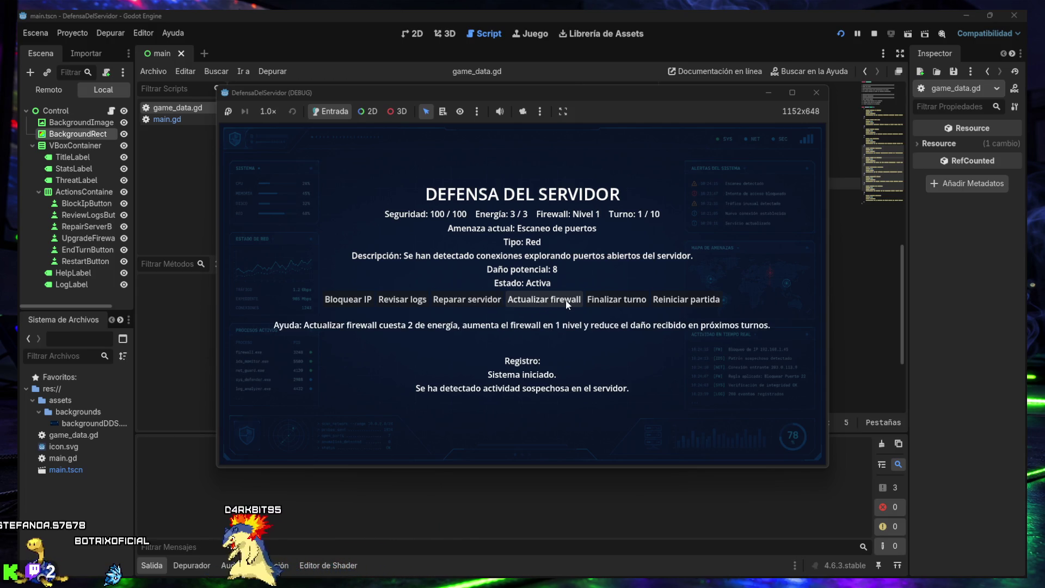
{"action": "mouse_move", "coordinate": [593, 304]}
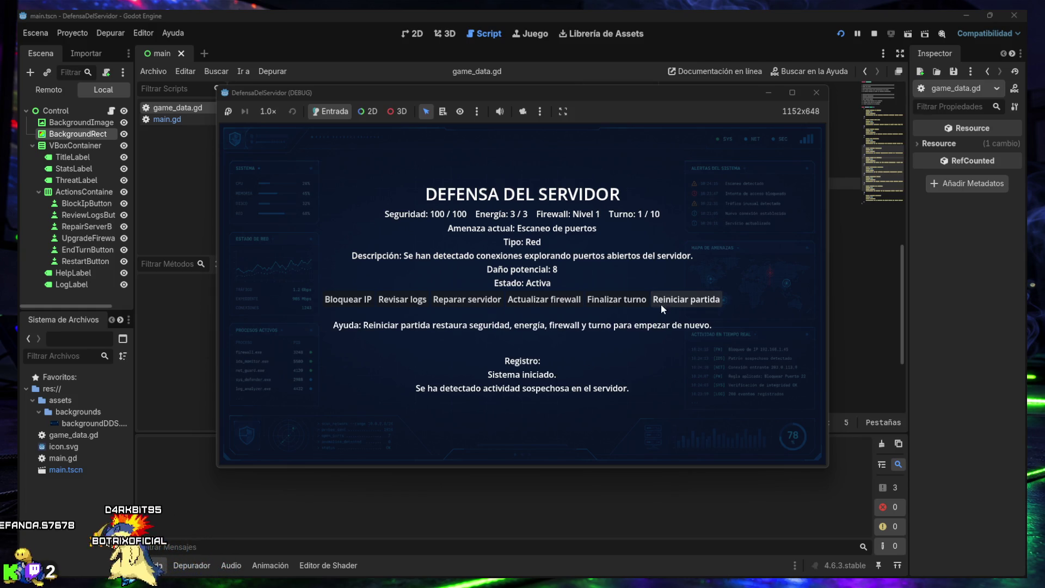
{"action": "mouse_move", "coordinate": [672, 308]}
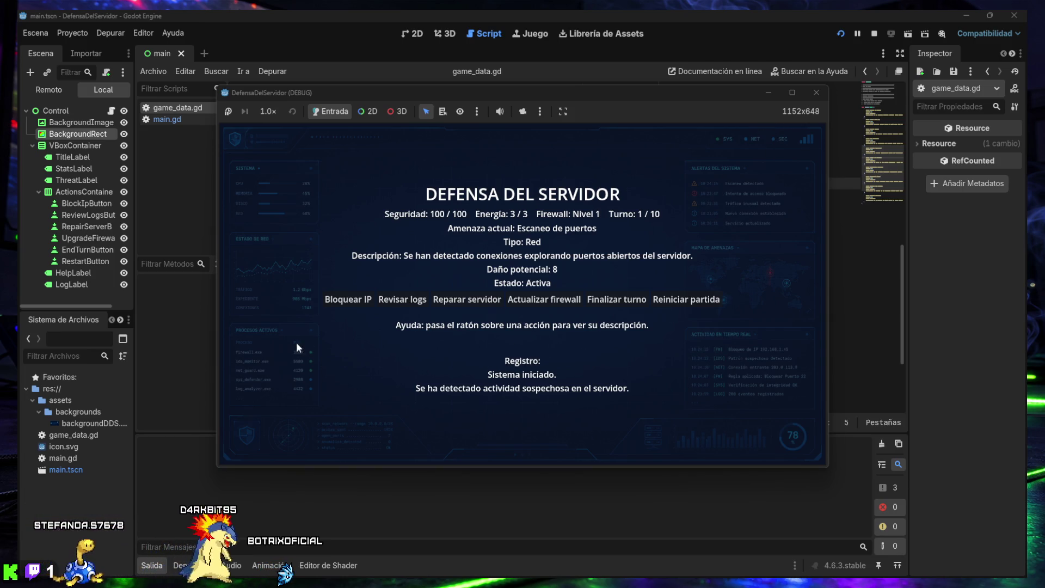
{"action": "mouse_move", "coordinate": [326, 292]}
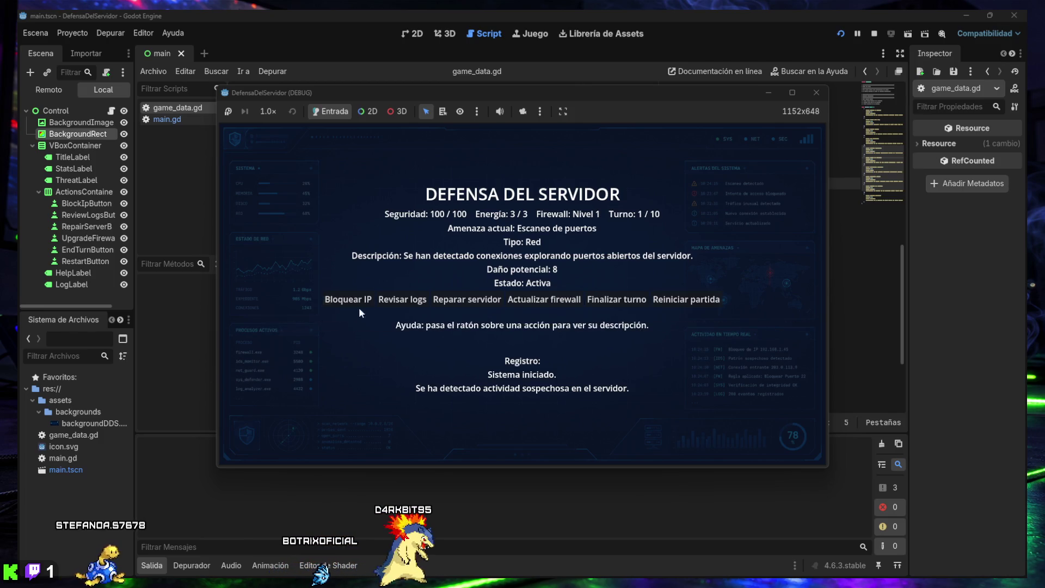
{"action": "mouse_move", "coordinate": [418, 302]}
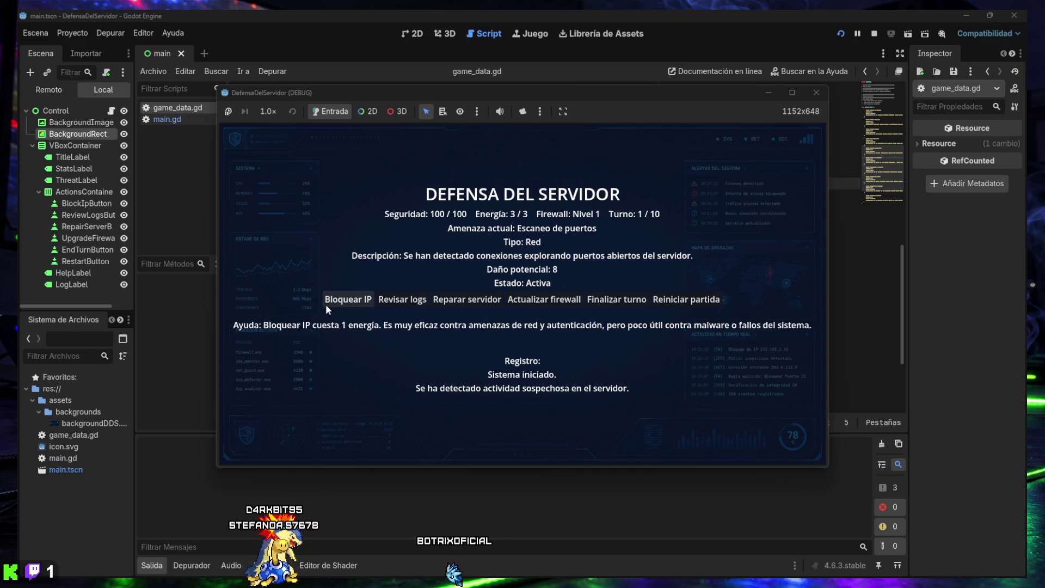
{"action": "left_click", "coordinate": [609, 303]}
{"action": "left_click", "coordinate": [610, 299]}
{"action": "left_click", "coordinate": [609, 299]}
{"action": "left_click", "coordinate": [609, 298]}
{"action": "left_click", "coordinate": [609, 298]}
{"action": "left_click", "coordinate": [609, 299]}
{"action": "left_click", "coordinate": [610, 298]}
{"action": "left_click", "coordinate": [610, 298]}
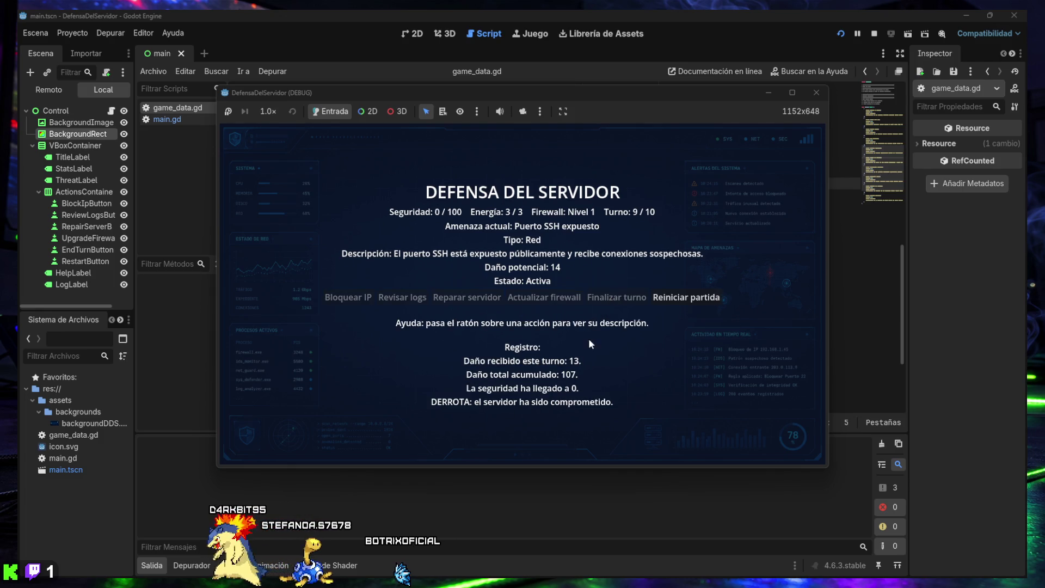
Step: Restart the game and keep ending turns until security drops to 0 again
{"action": "left_click", "coordinate": [674, 299]}
{"action": "left_click", "coordinate": [615, 301]}
{"action": "left_click", "coordinate": [615, 301]}
{"action": "left_click", "coordinate": [615, 300]}
{"action": "left_click", "coordinate": [615, 301]}
{"action": "left_click", "coordinate": [615, 300]}
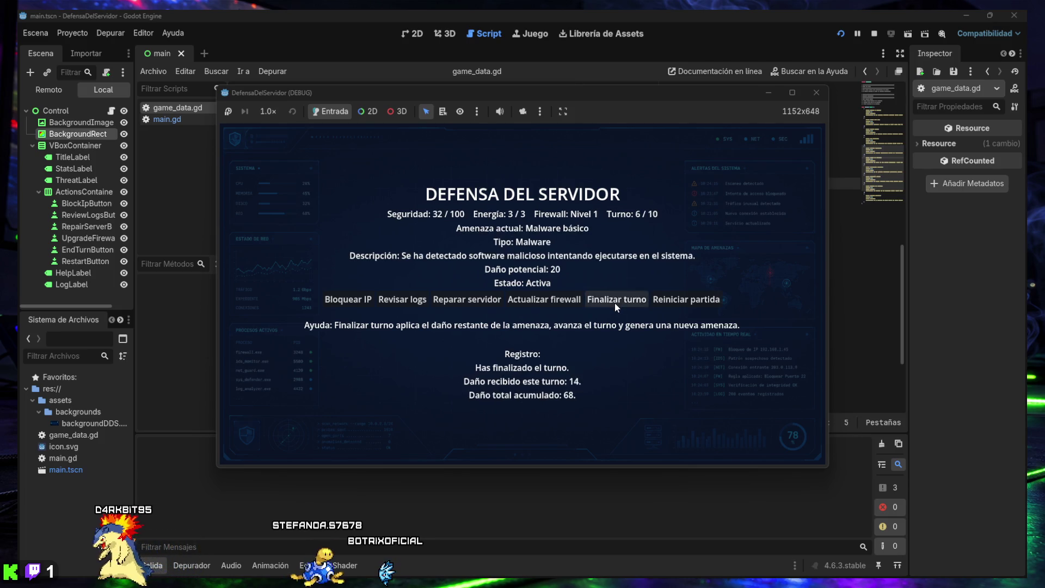
{"action": "left_click", "coordinate": [615, 303]}
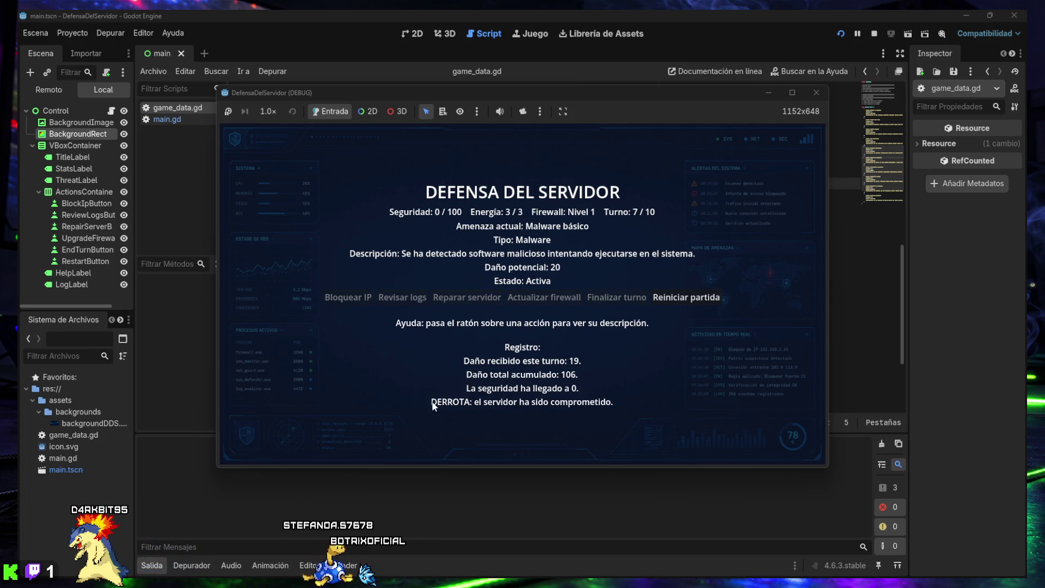
Step: Play one more run to defeat, then restart at 100/100 security on turn 1
{"action": "left_click", "coordinate": [685, 299]}
{"action": "left_click", "coordinate": [617, 300]}
{"action": "left_click", "coordinate": [616, 299]}
{"action": "left_click", "coordinate": [616, 299]}
{"action": "left_click", "coordinate": [617, 299]}
{"action": "left_click", "coordinate": [619, 301]}
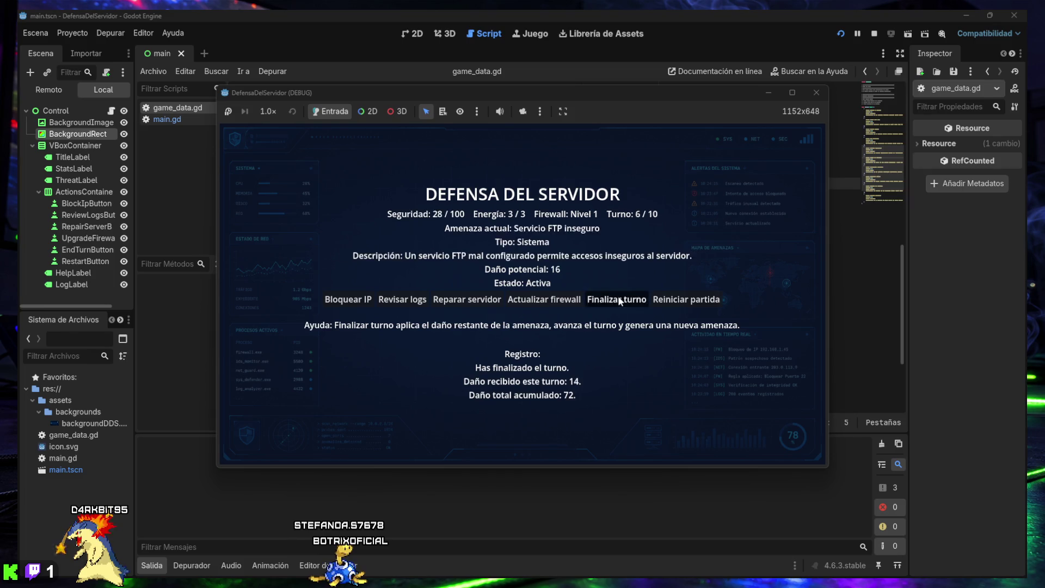
{"action": "left_click", "coordinate": [619, 301]}
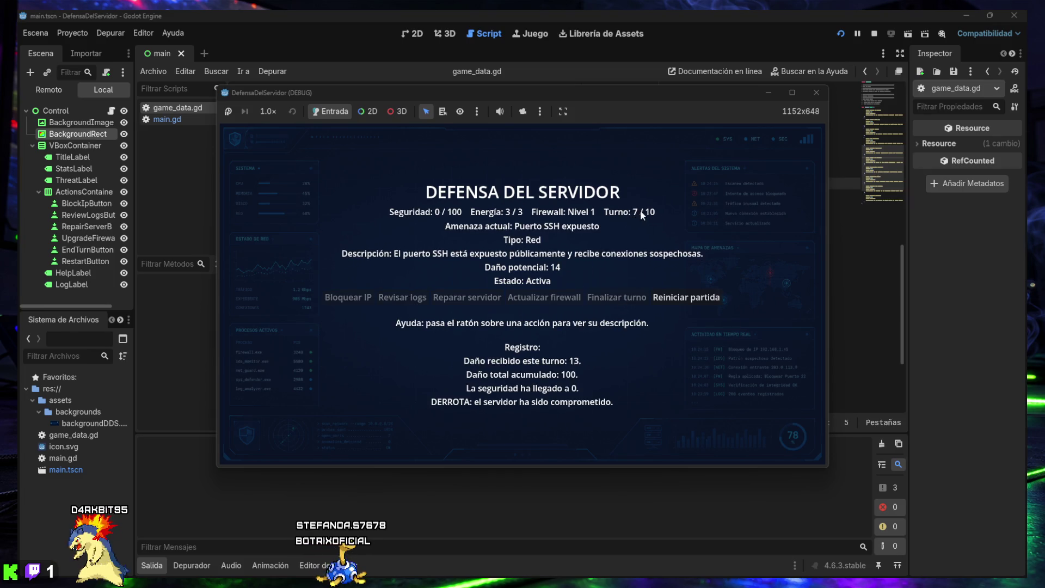
{"action": "left_click", "coordinate": [655, 301]}
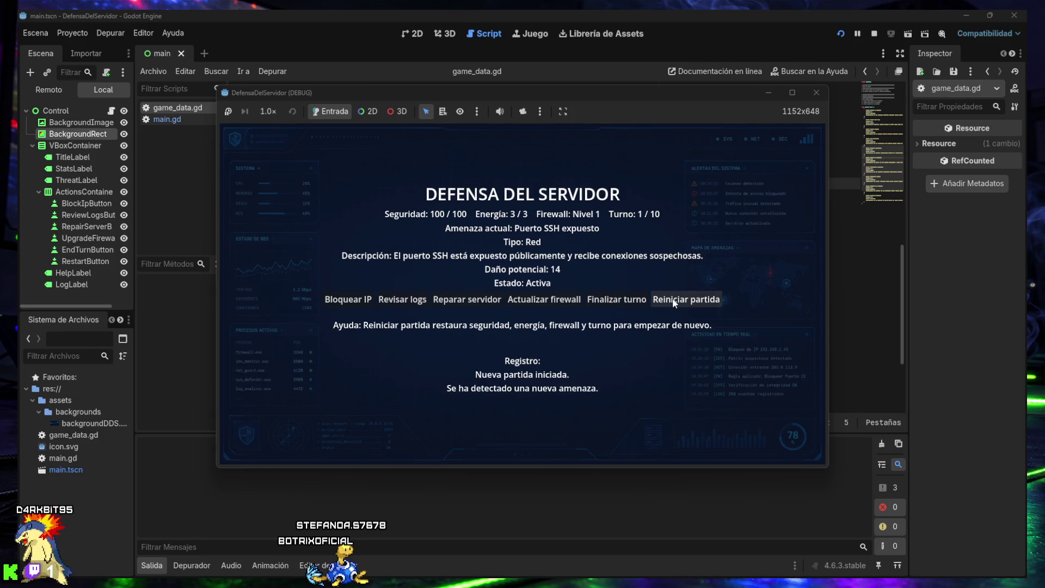
Step: Block the suspicious IP and advance through the early turns, retrying IP blocks against new threats
{"action": "mouse_move", "coordinate": [347, 303]}
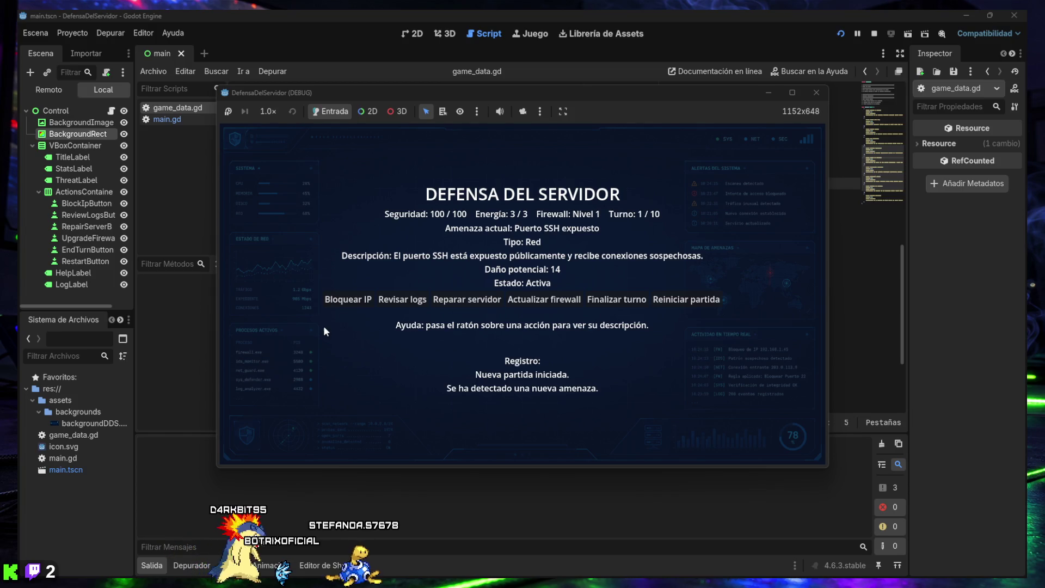
{"action": "left_click", "coordinate": [346, 299]}
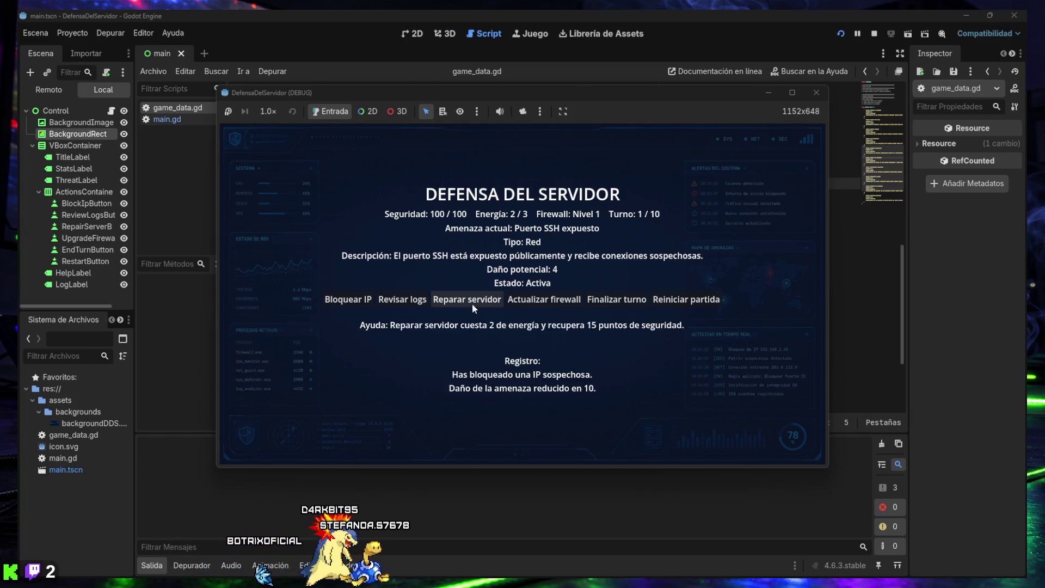
{"action": "left_click", "coordinate": [609, 299]}
{"action": "left_click", "coordinate": [348, 299]}
{"action": "left_click", "coordinate": [604, 299]}
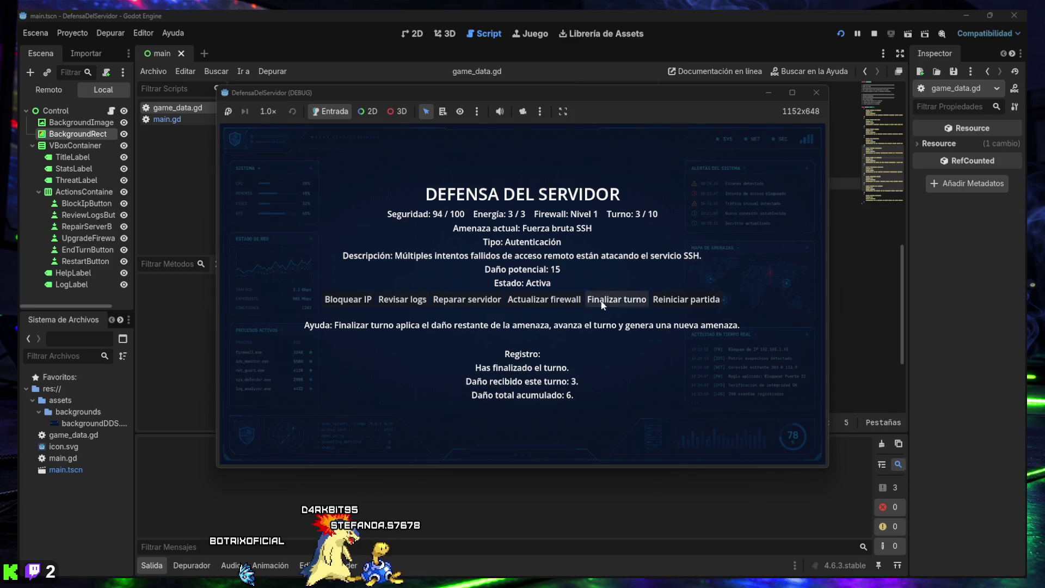
{"action": "left_click", "coordinate": [343, 305]}
{"action": "left_click", "coordinate": [608, 298]}
{"action": "left_click", "coordinate": [334, 303]}
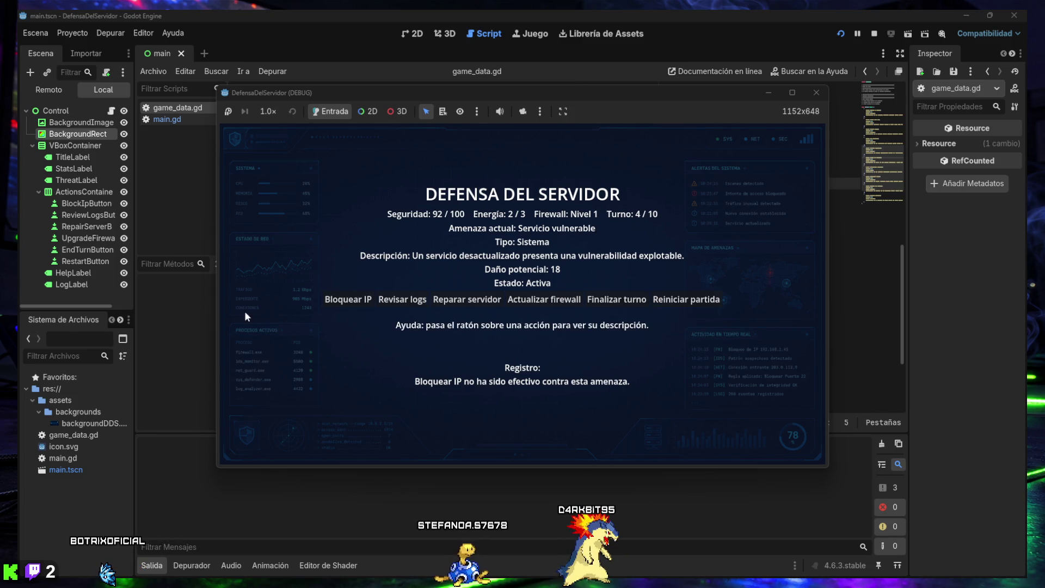
Step: Review the server logs twice, spending the last energy, then attempt another IP block
{"action": "mouse_move", "coordinate": [358, 296]}
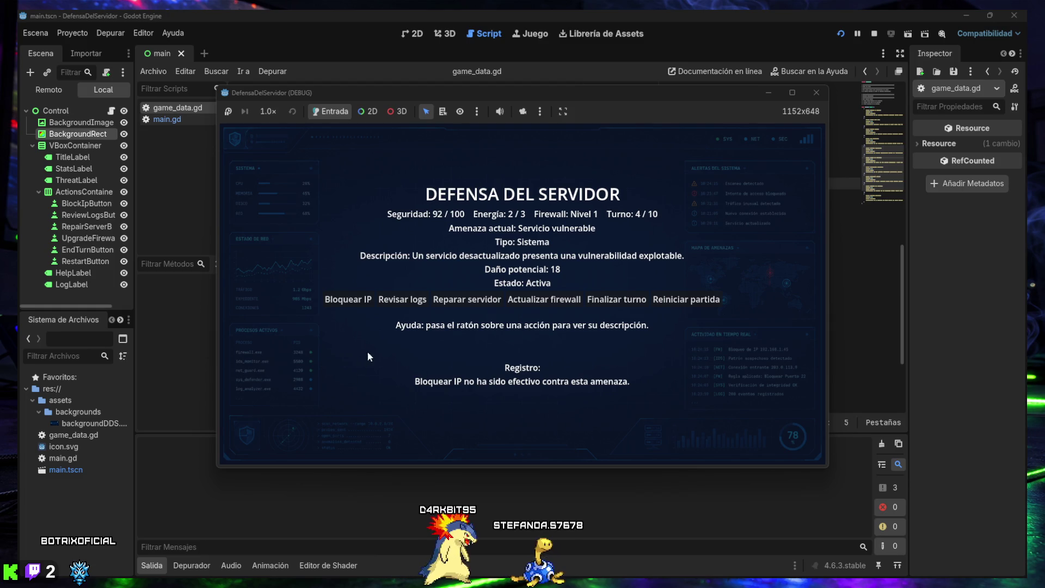
{"action": "left_click", "coordinate": [392, 298]}
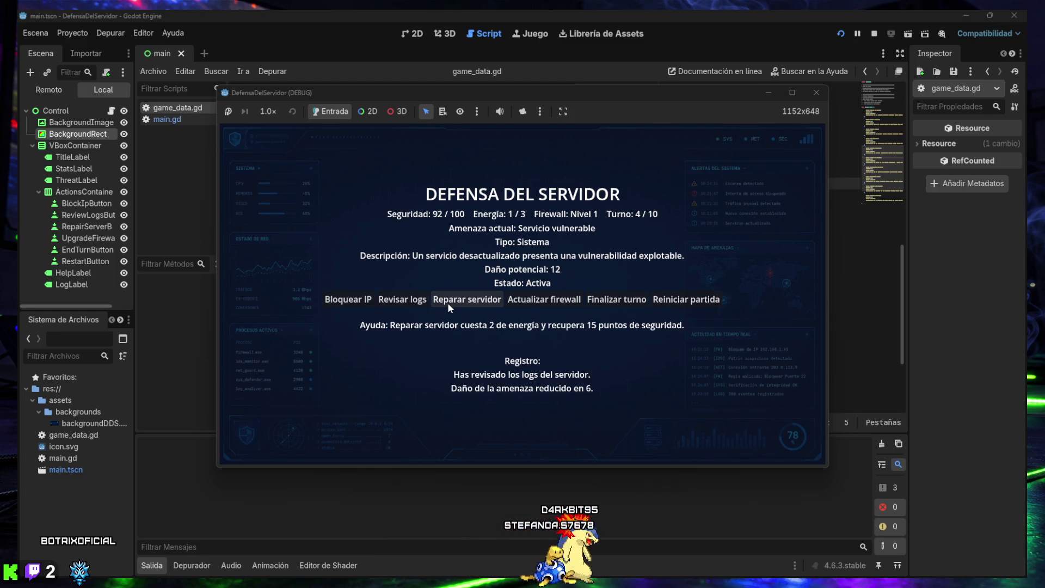
{"action": "left_click", "coordinate": [403, 302]}
{"action": "left_click", "coordinate": [357, 300]}
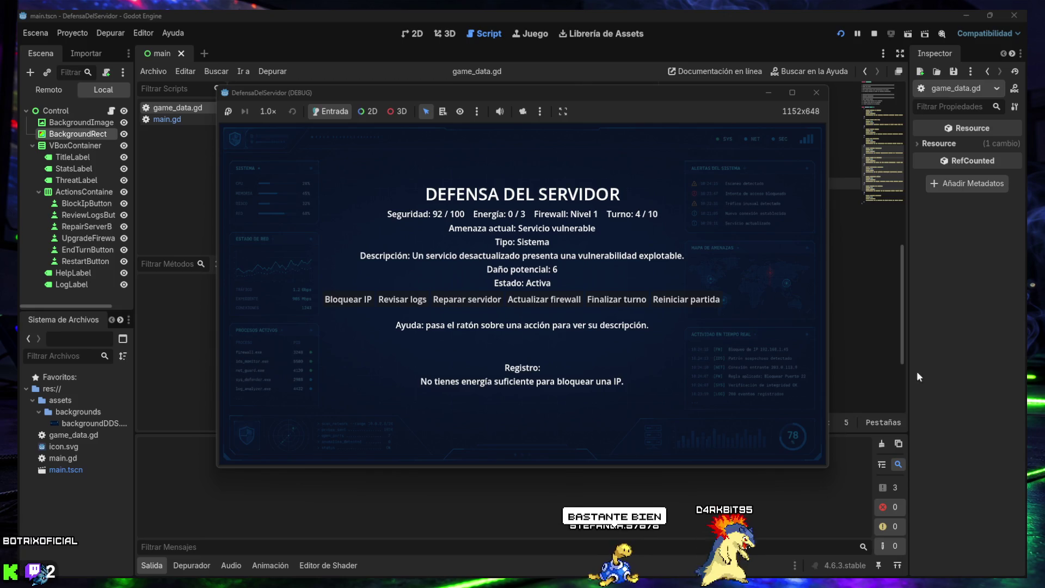
Step: End turns repeatedly until the server falls on turn 10
{"action": "mouse_move", "coordinate": [339, 308]}
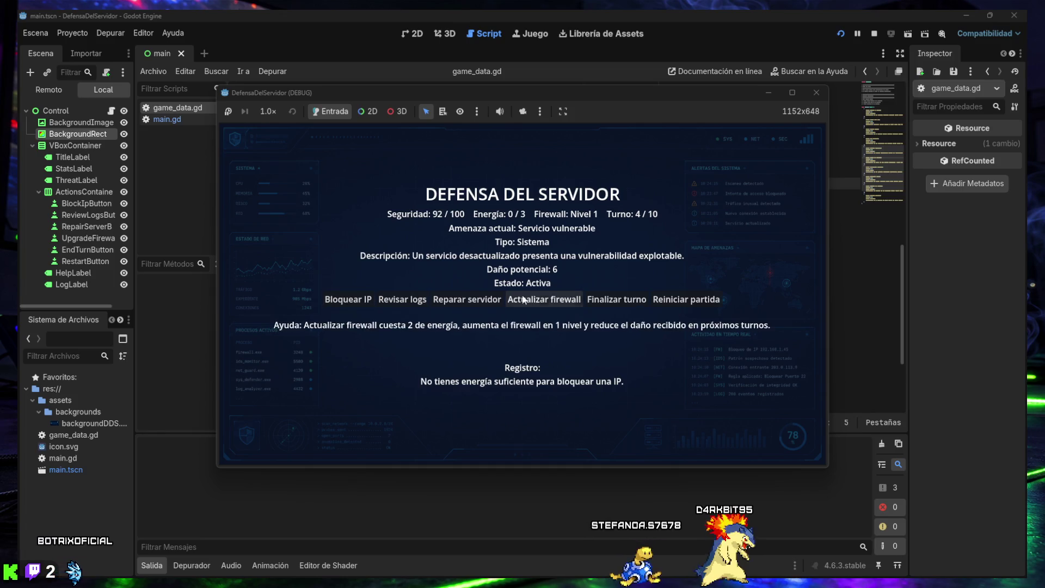
{"action": "left_click", "coordinate": [594, 300]}
{"action": "left_click", "coordinate": [595, 301]}
{"action": "left_click", "coordinate": [596, 302]}
{"action": "left_click", "coordinate": [594, 300]}
{"action": "left_click", "coordinate": [595, 300]}
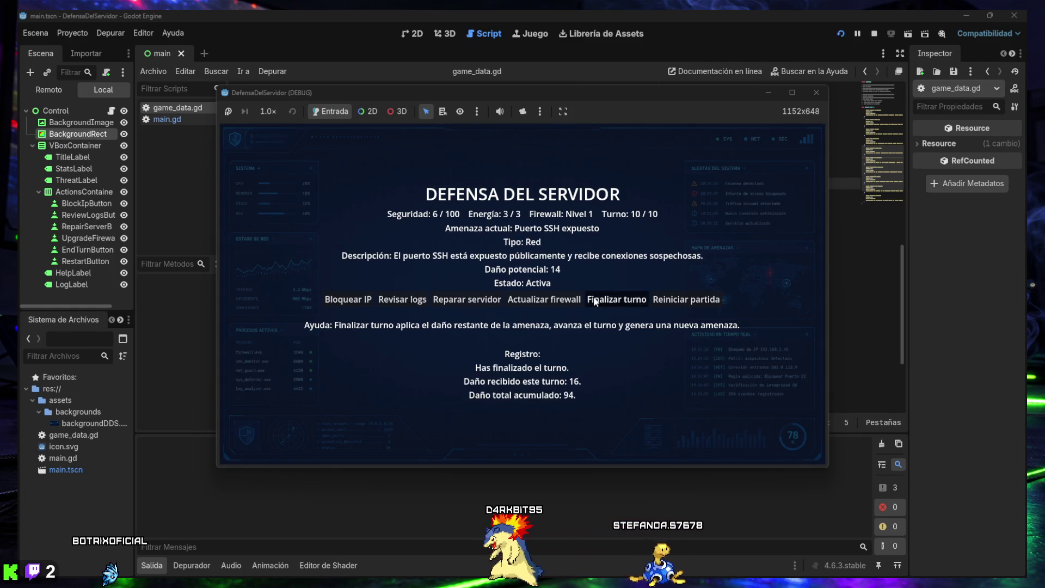
{"action": "left_click", "coordinate": [595, 300]}
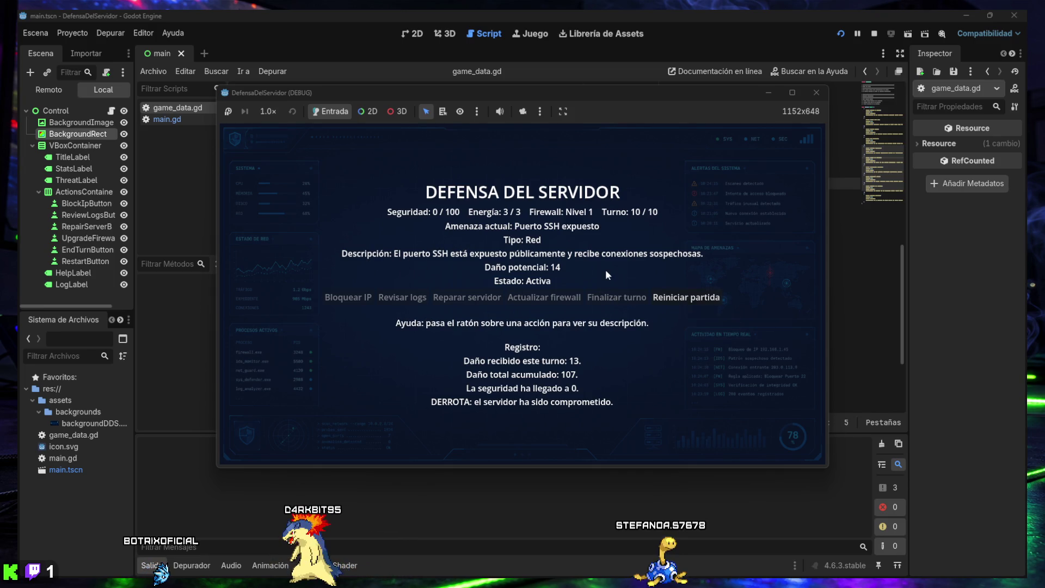
Step: Restart for a fresh 100/100 run against basic ransomware, then expand the hidden tray icons
{"action": "left_click", "coordinate": [686, 298]}
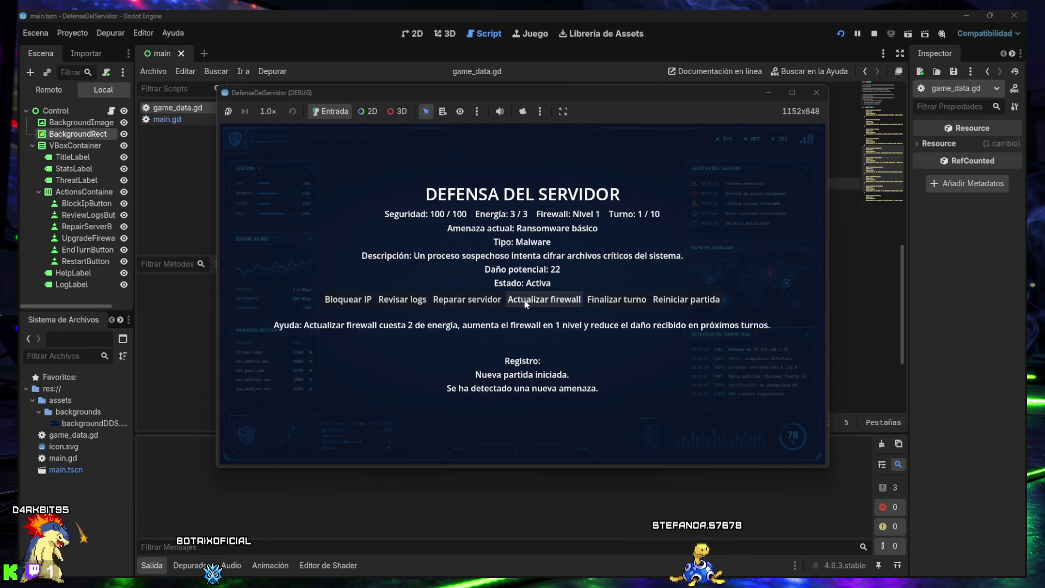
{"action": "mouse_move", "coordinate": [345, 300]}
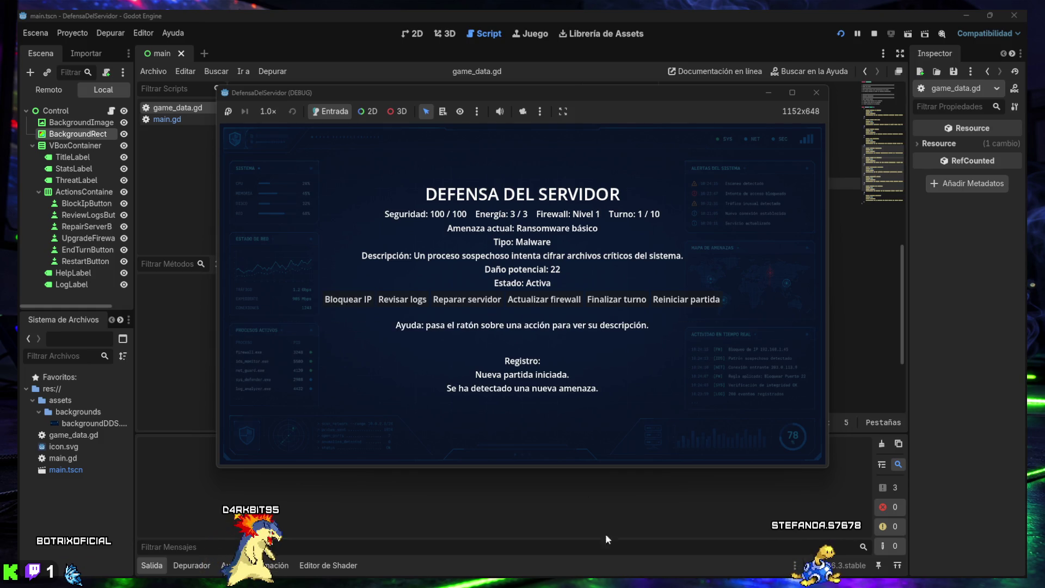
{"action": "mouse_move", "coordinate": [629, 541]}
{"action": "left_click", "coordinate": [912, 565]}
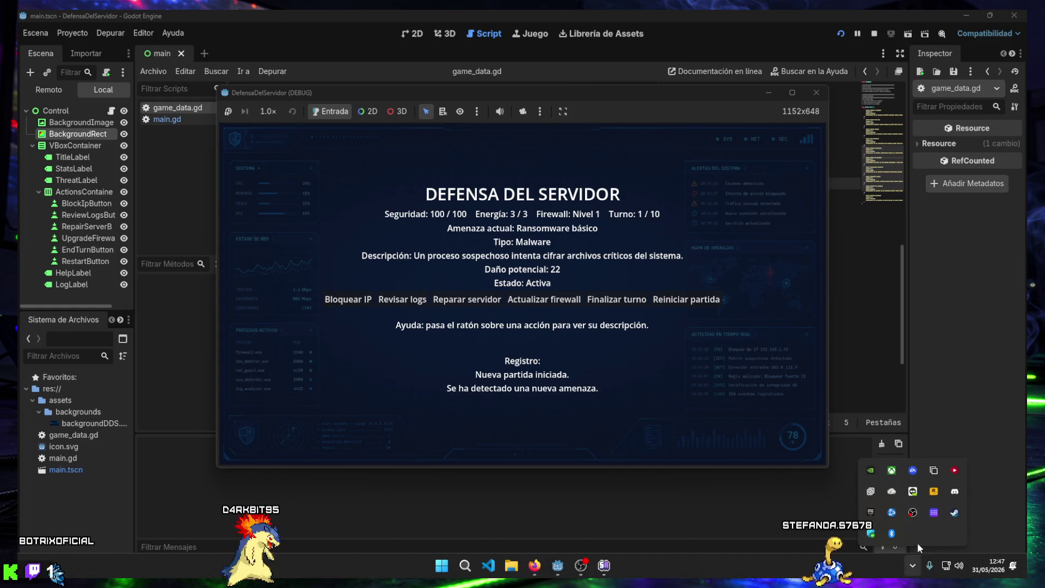
Step: Launch Steam from the hidden tray icons panel
{"action": "left_click", "coordinate": [956, 514]}
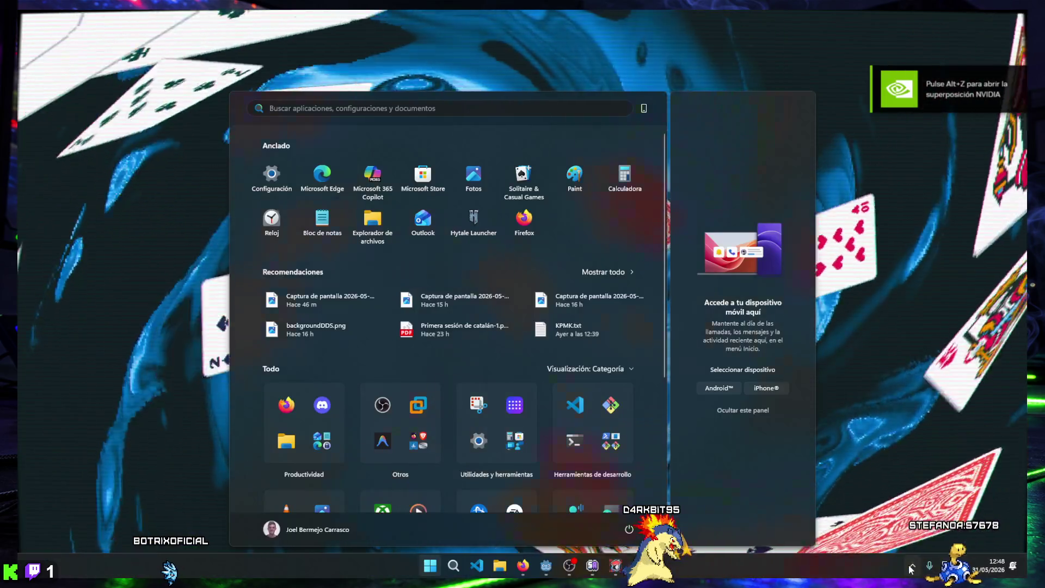
{"action": "left_click", "coordinate": [911, 567]}
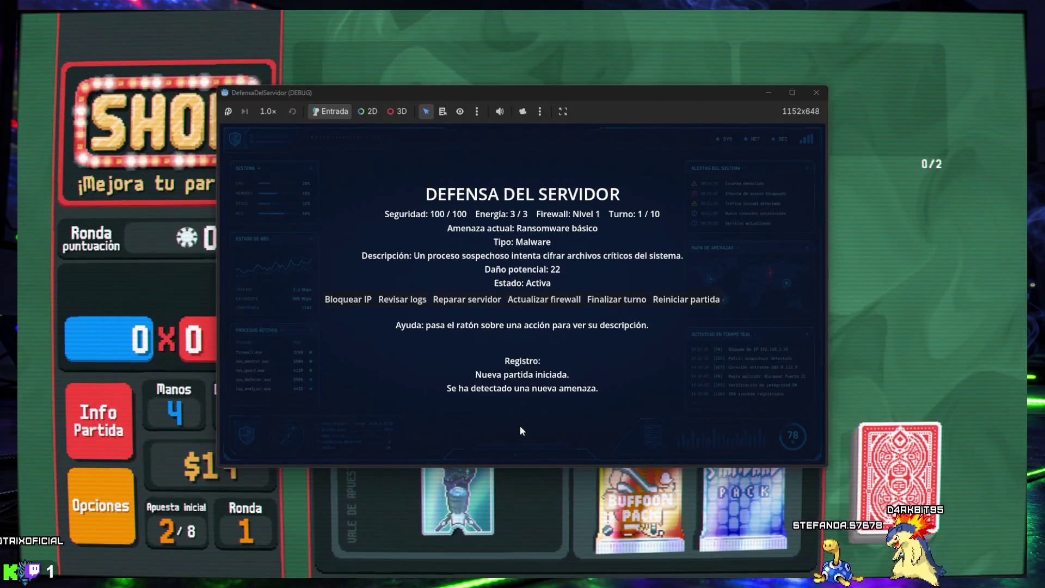
Step: On turn 1, block an IP and review logs against the ransomware, then end the turn
{"action": "mouse_move", "coordinate": [374, 298]}
{"action": "mouse_move", "coordinate": [455, 304]}
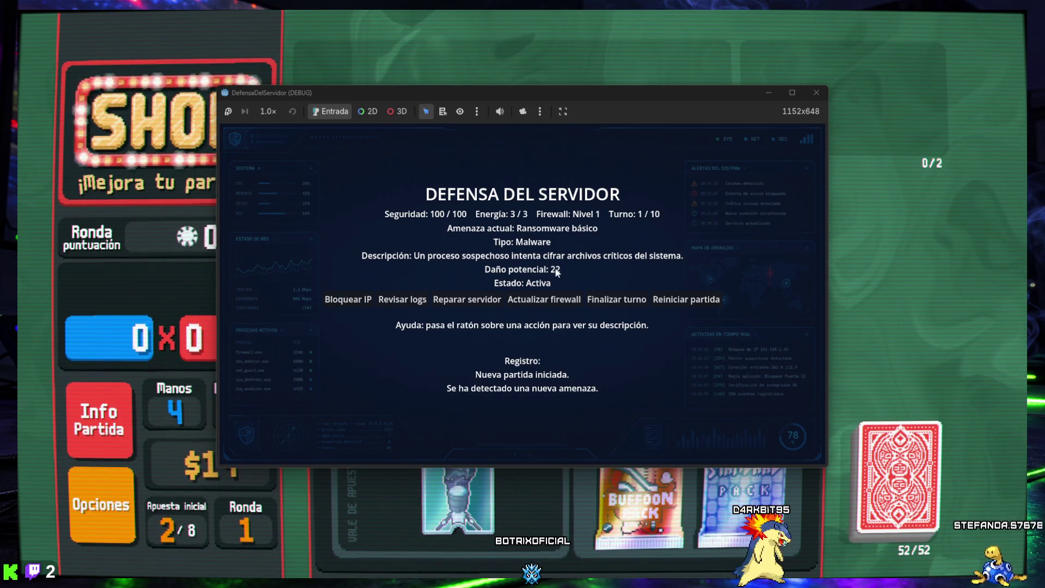
{"action": "left_click", "coordinate": [354, 300]}
{"action": "left_click", "coordinate": [403, 302]}
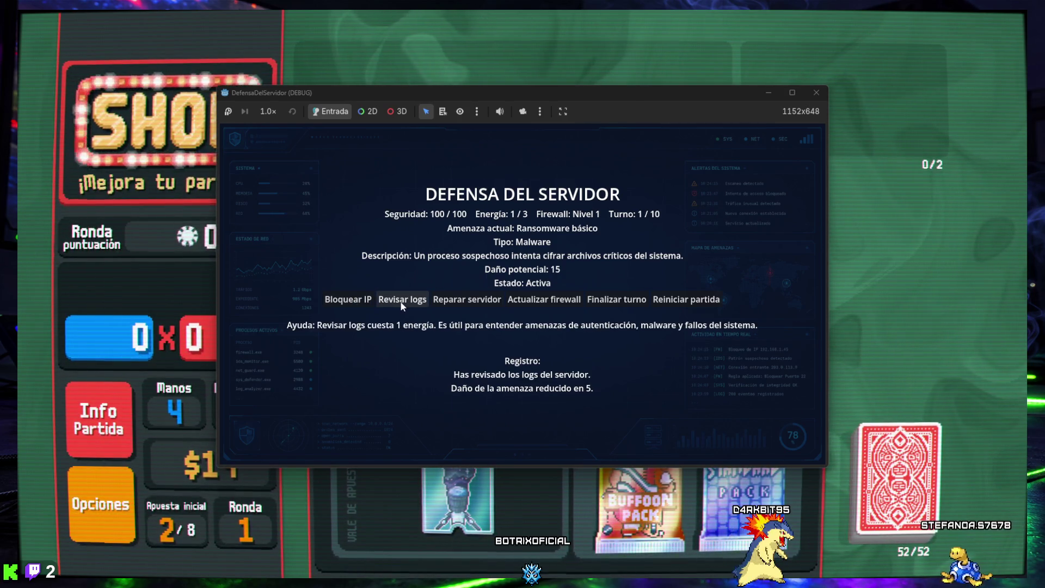
{"action": "left_click", "coordinate": [359, 300]}
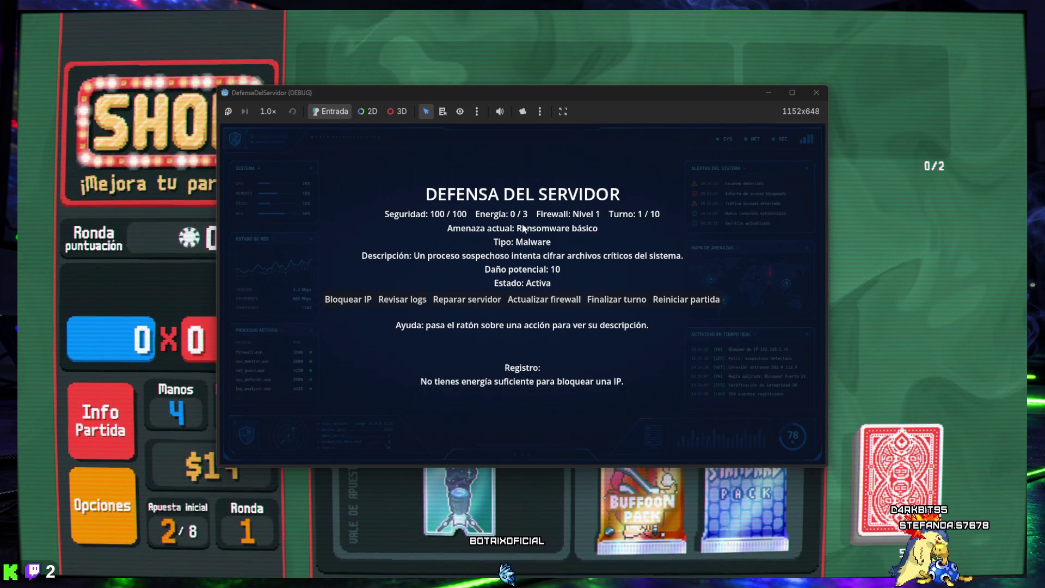
{"action": "left_click", "coordinate": [543, 301]}
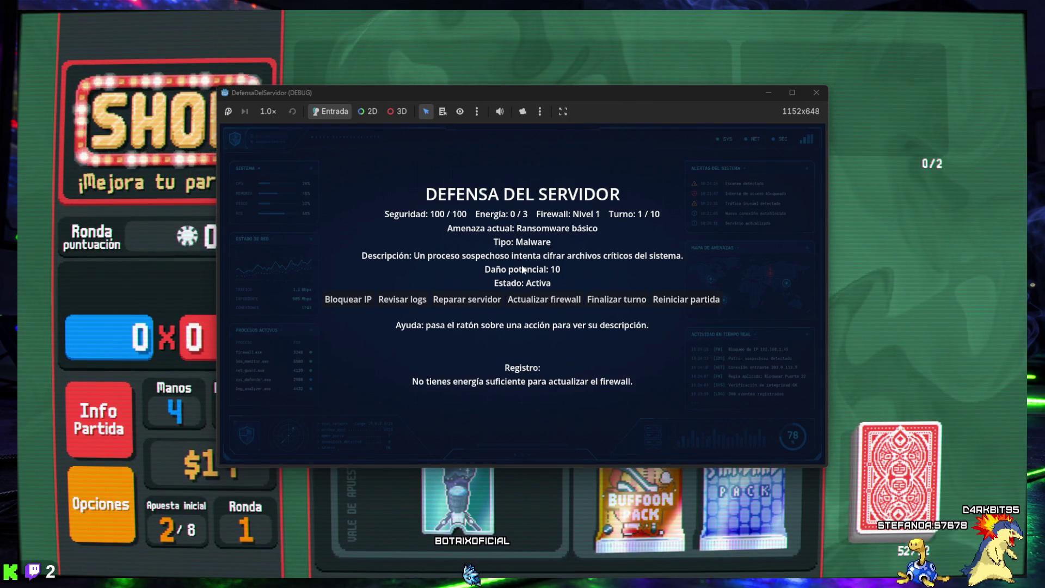
{"action": "left_click", "coordinate": [608, 299]}
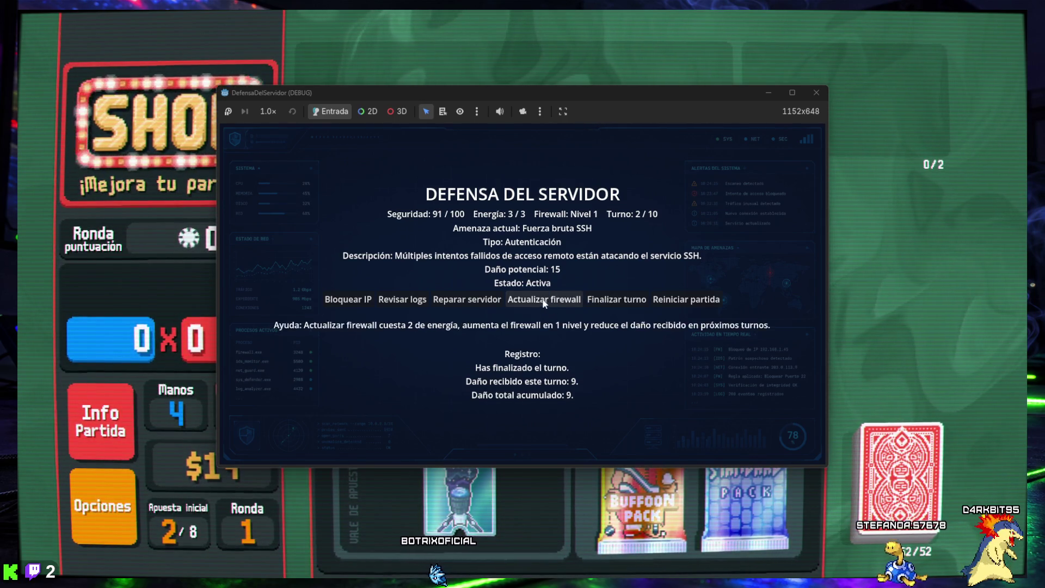
Step: Review logs and block IPs against SSH brute force and leaked credentials, ending turns 2 and 3
{"action": "left_click", "coordinate": [404, 300]}
{"action": "left_click", "coordinate": [345, 300]}
{"action": "left_click", "coordinate": [600, 300]}
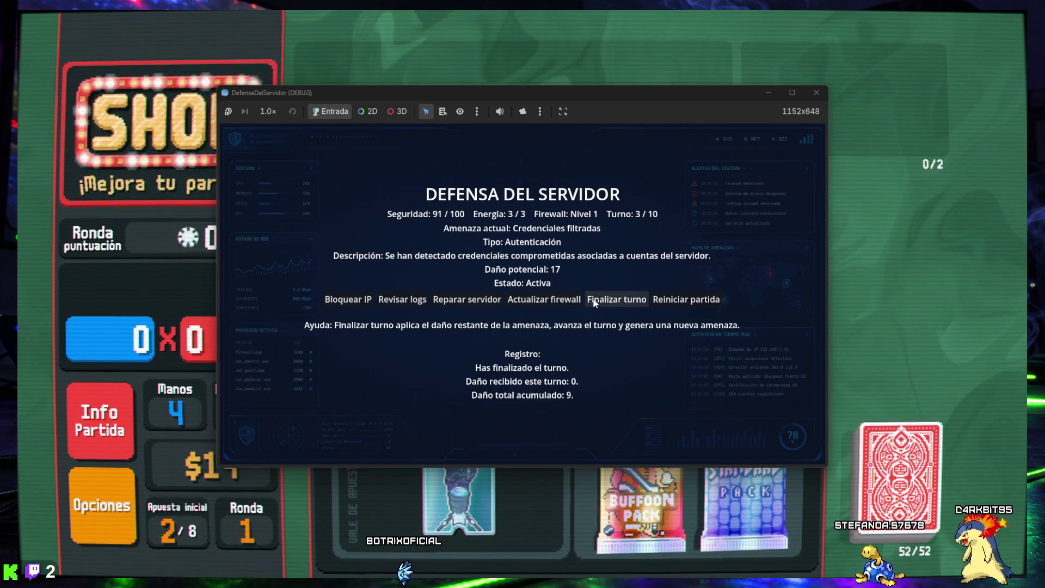
{"action": "left_click", "coordinate": [403, 300]}
{"action": "left_click", "coordinate": [356, 304]}
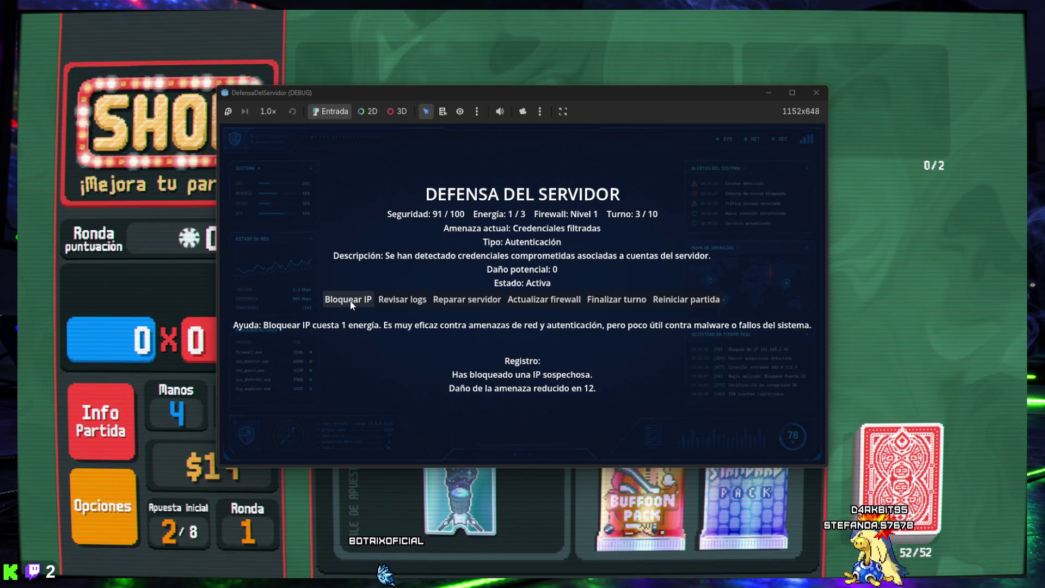
{"action": "left_click", "coordinate": [621, 300]}
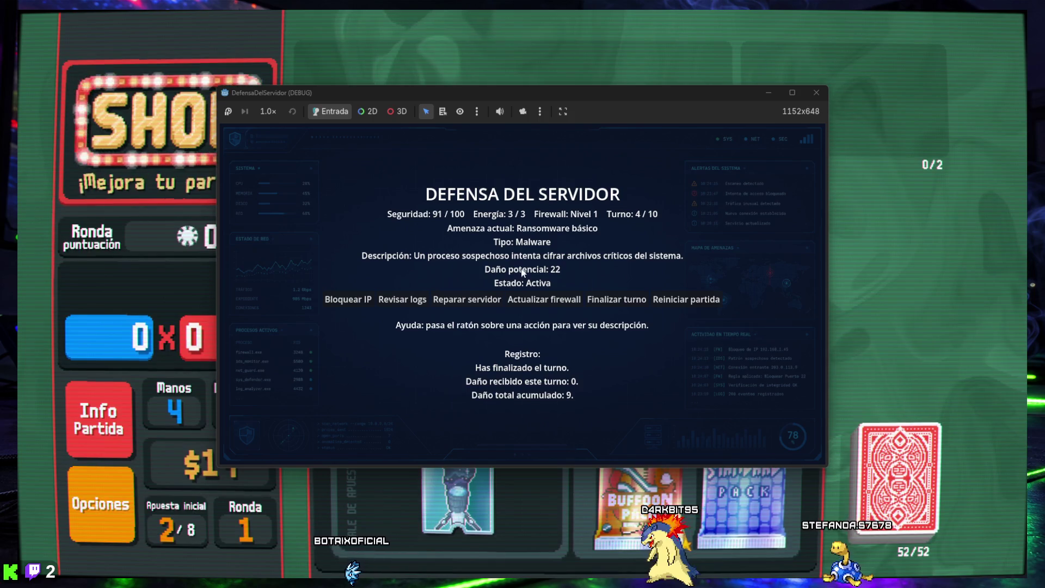
Step: Counter the turn-4 ransomware with two log reviews and an IP block, then end the turn
{"action": "left_click", "coordinate": [419, 301]}
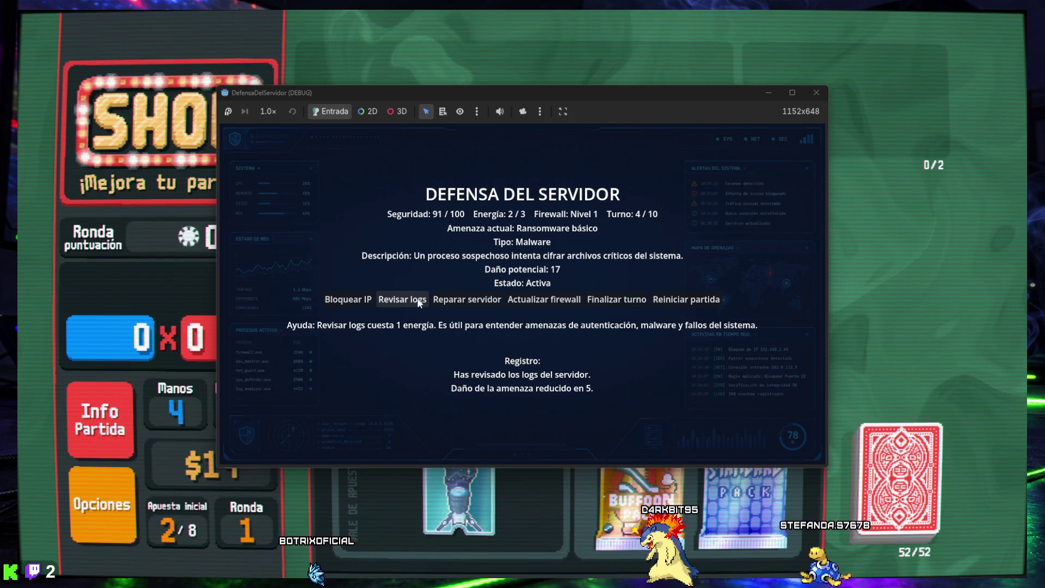
{"action": "left_click", "coordinate": [335, 301]}
{"action": "left_click", "coordinate": [396, 303]}
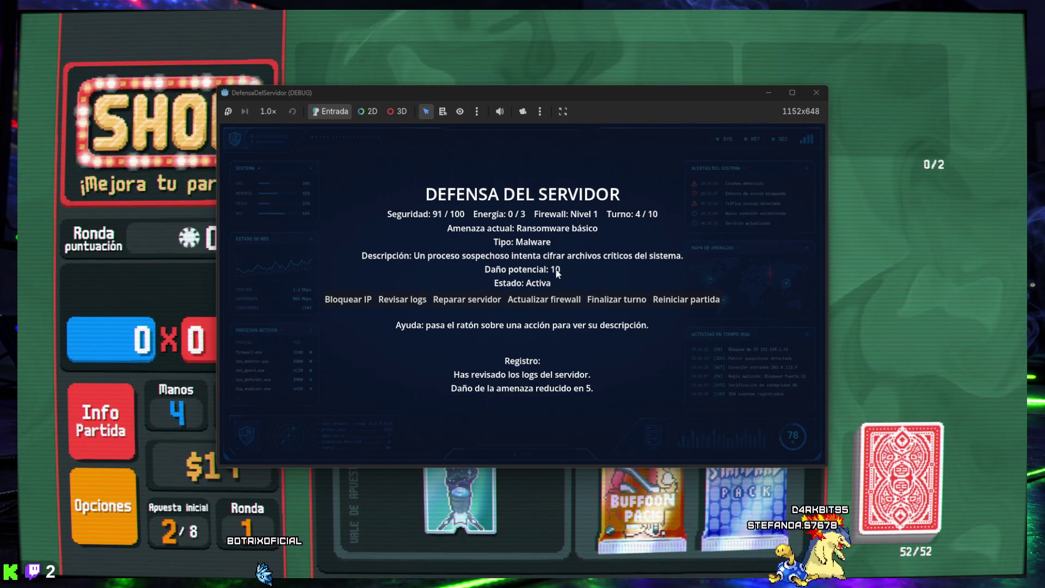
{"action": "left_click", "coordinate": [605, 302]}
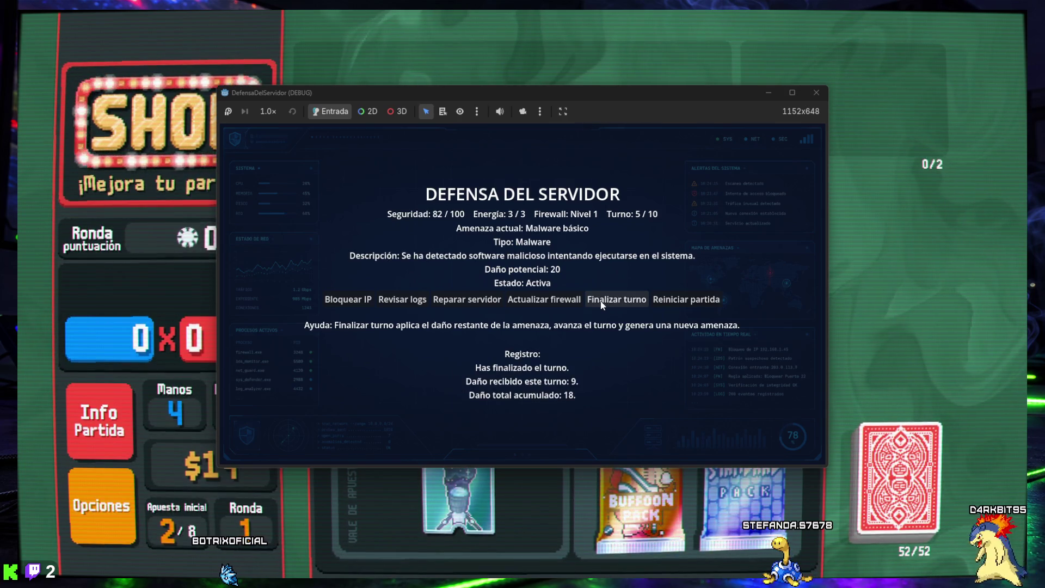
Step: Block an IP and review logs twice against the basic malware, ending turn 5
{"action": "left_click", "coordinate": [337, 301]}
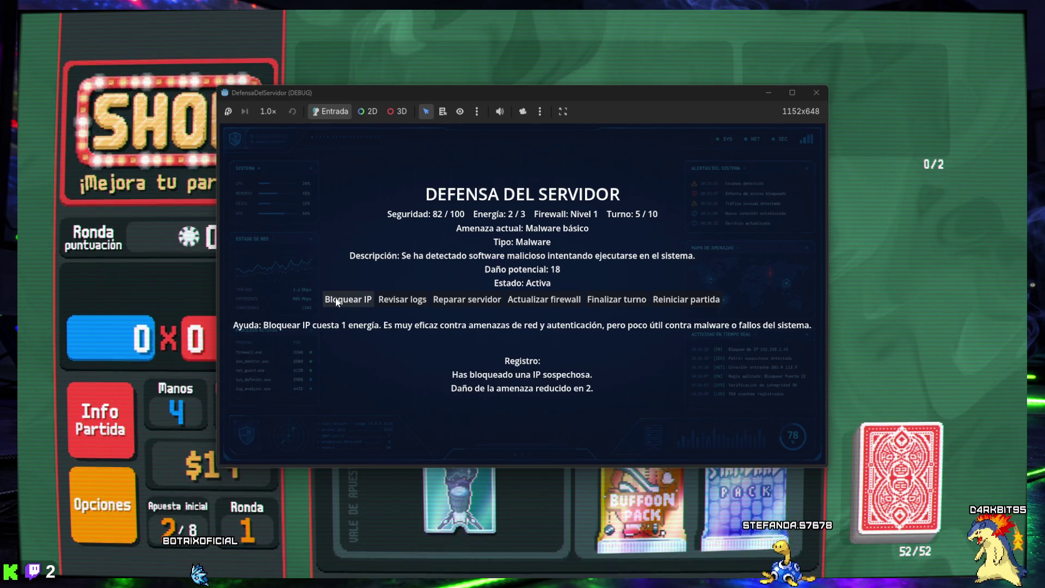
{"action": "left_click", "coordinate": [406, 302]}
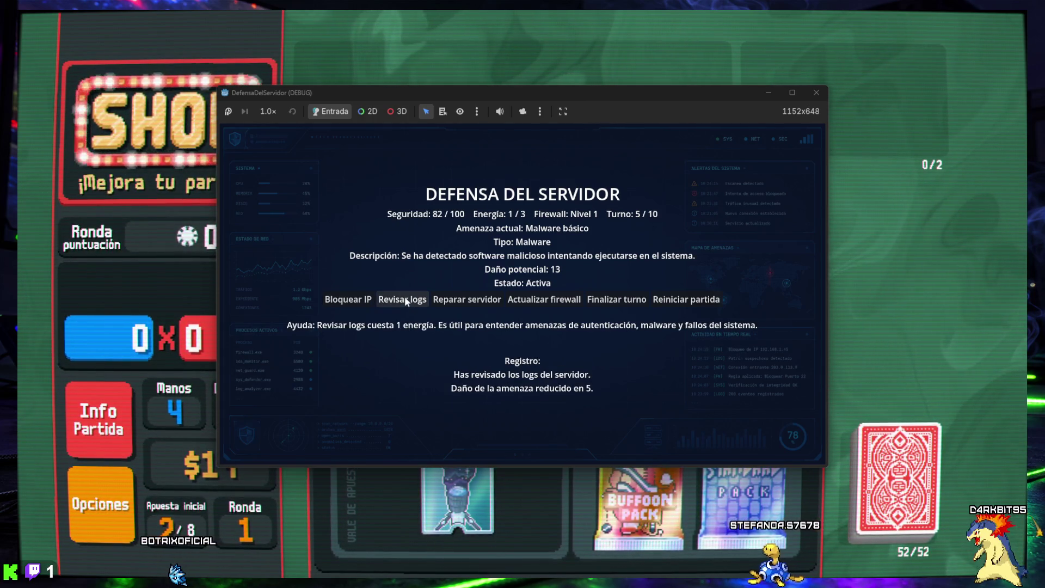
{"action": "left_click", "coordinate": [405, 300]}
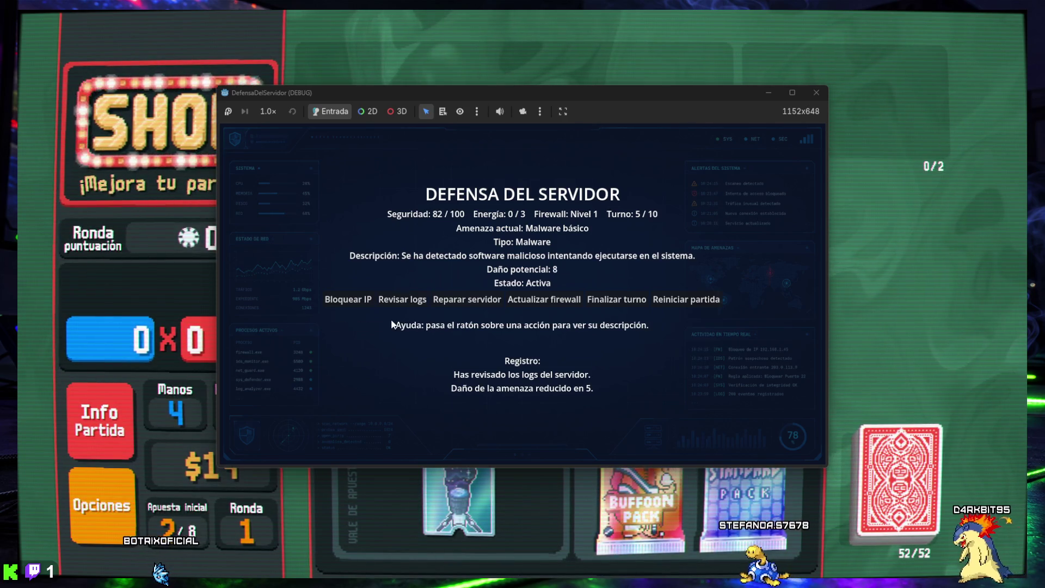
{"action": "left_click", "coordinate": [605, 301]}
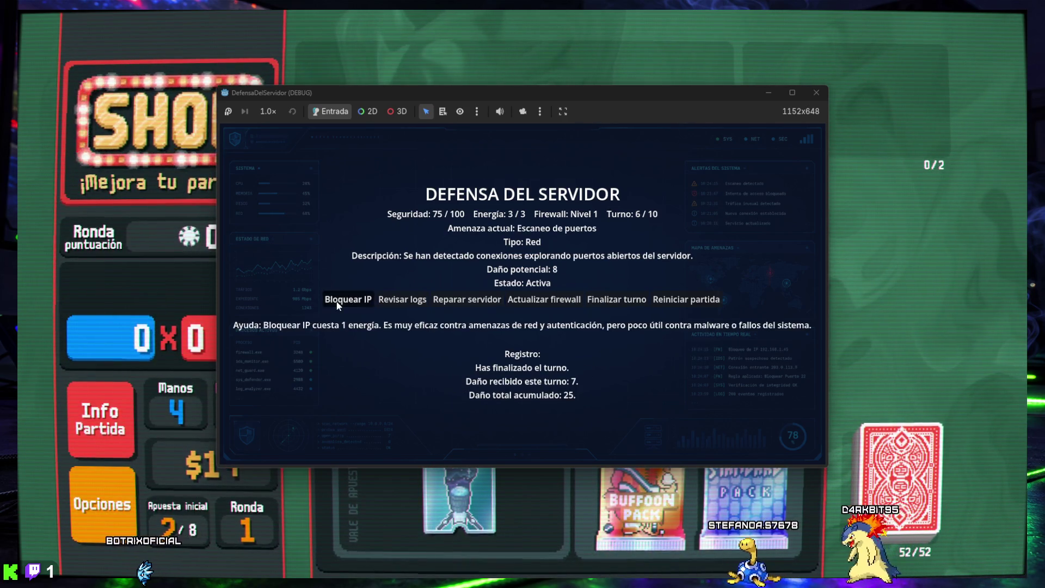
Step: Block IPs against the port scan, bot, leaked credentials and backdoor threats, ending turns 6–9
{"action": "left_click", "coordinate": [345, 301]}
{"action": "left_click", "coordinate": [614, 301]}
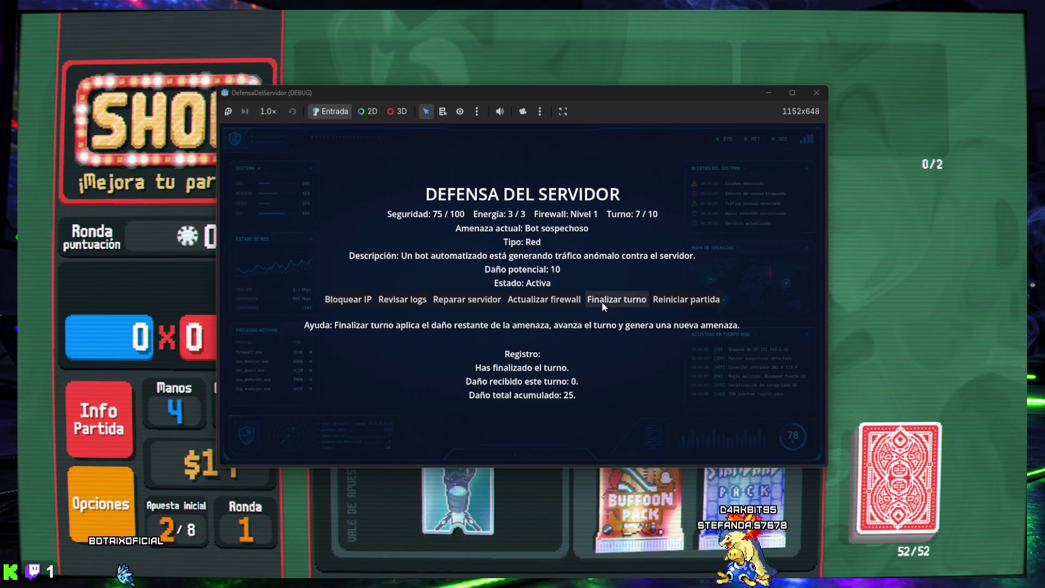
{"action": "left_click", "coordinate": [347, 300]}
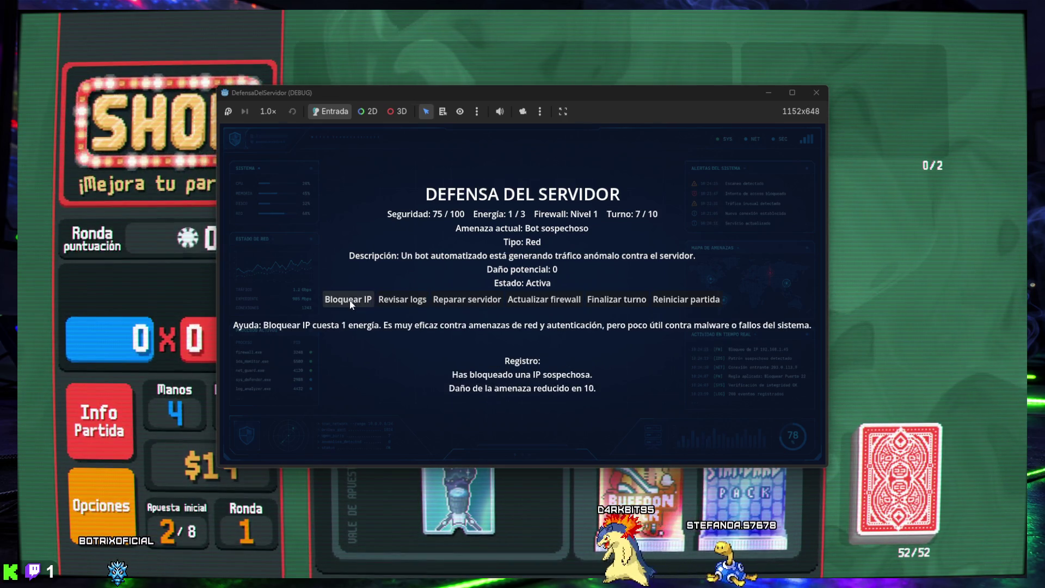
{"action": "left_click", "coordinate": [617, 301]}
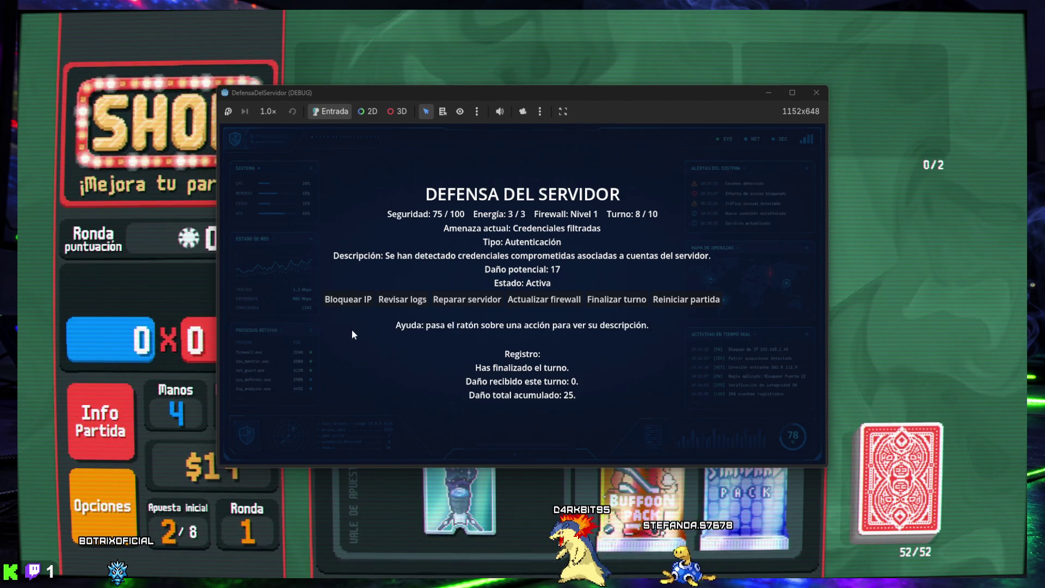
{"action": "left_click", "coordinate": [351, 303]}
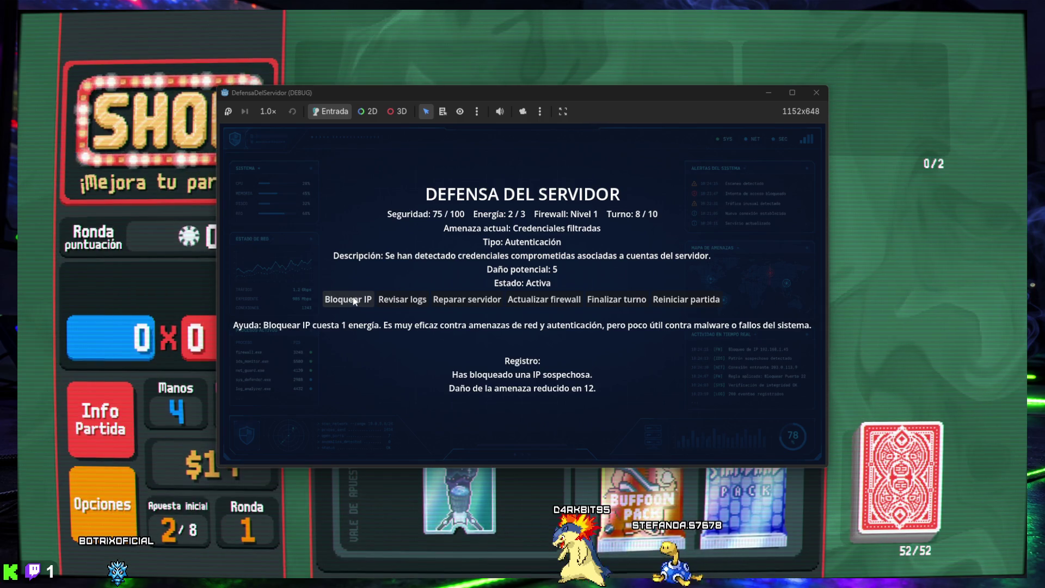
{"action": "left_click", "coordinate": [616, 300]}
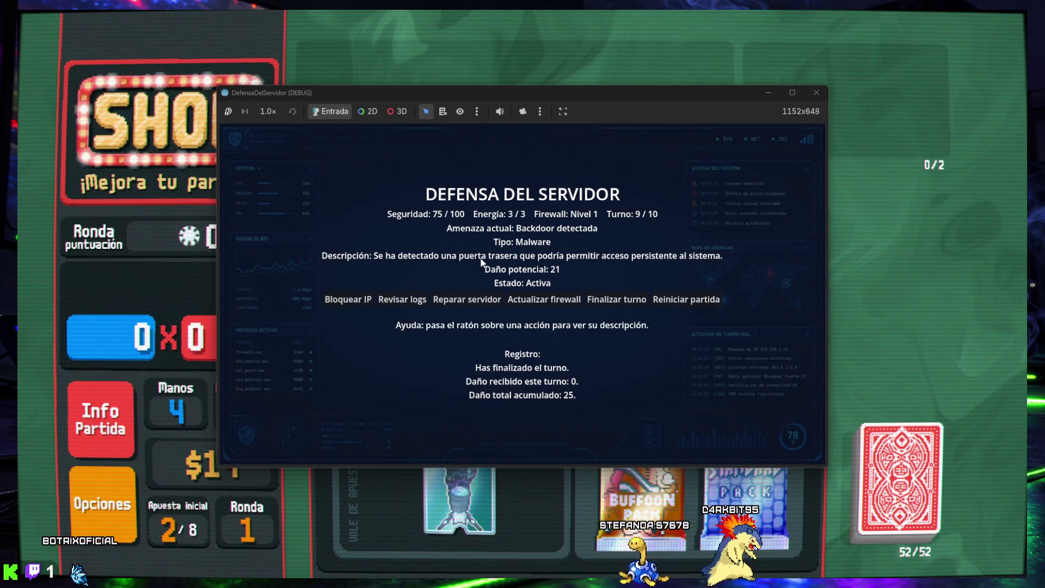
{"action": "left_click", "coordinate": [355, 302]}
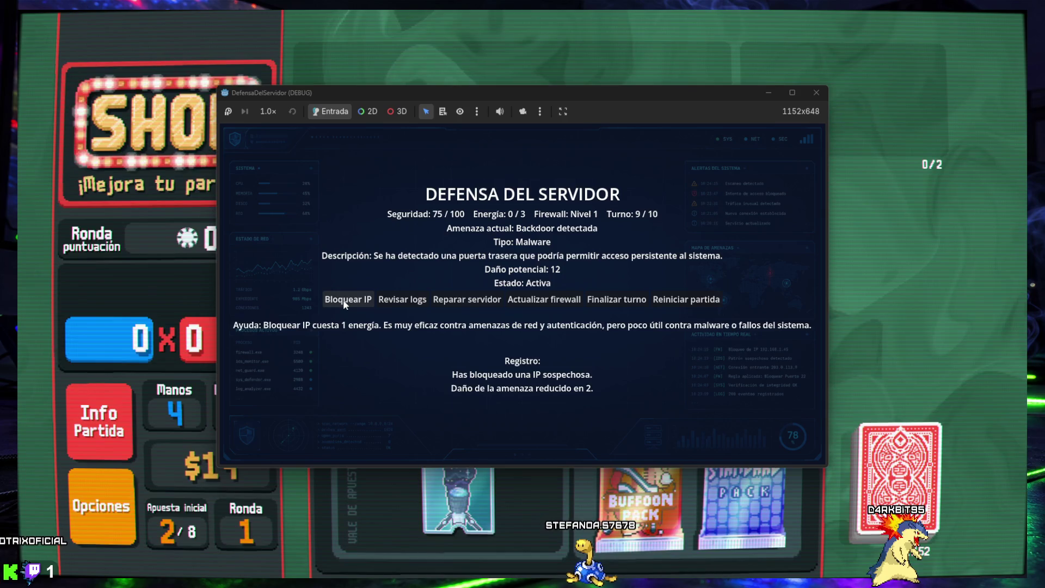
{"action": "left_click", "coordinate": [605, 300]}
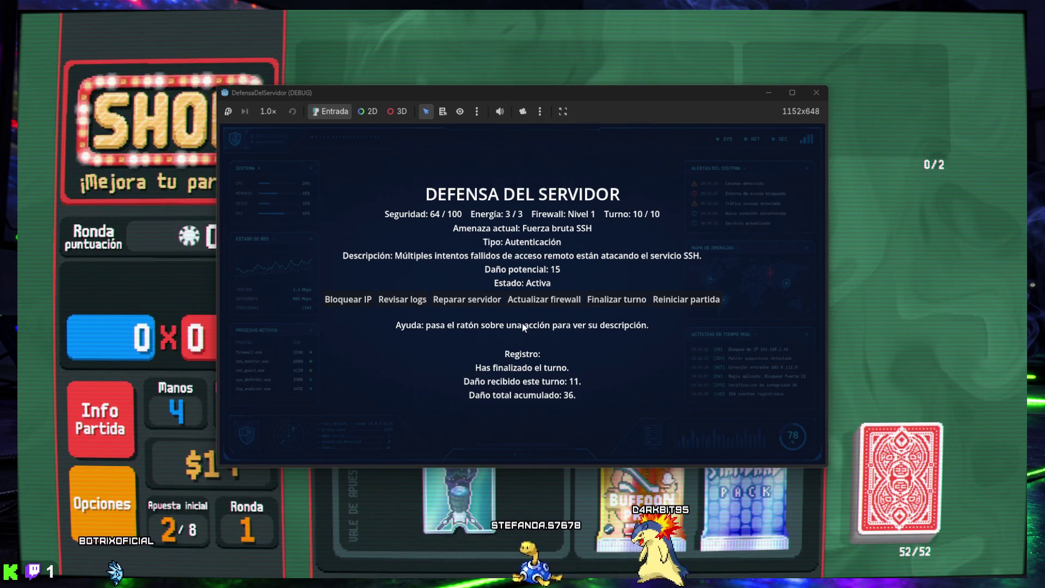
Step: Block two IPs against the SSH brute force, finish turn 10 for VICTORIA, and close the game
{"action": "left_click", "coordinate": [348, 302]}
{"action": "left_click", "coordinate": [348, 302]}
{"action": "left_click", "coordinate": [613, 300]}
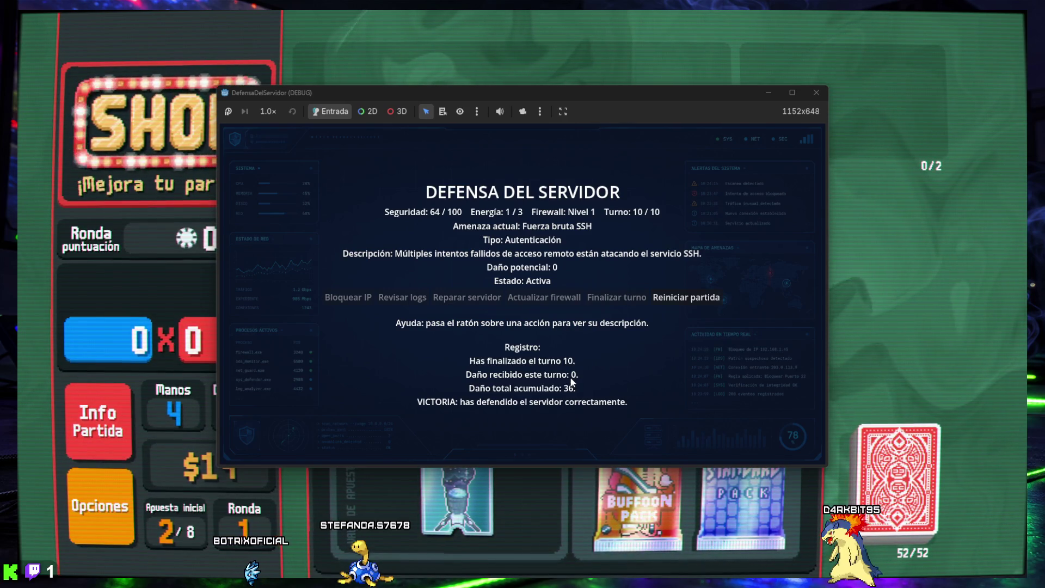
{"action": "left_click", "coordinate": [816, 95]}
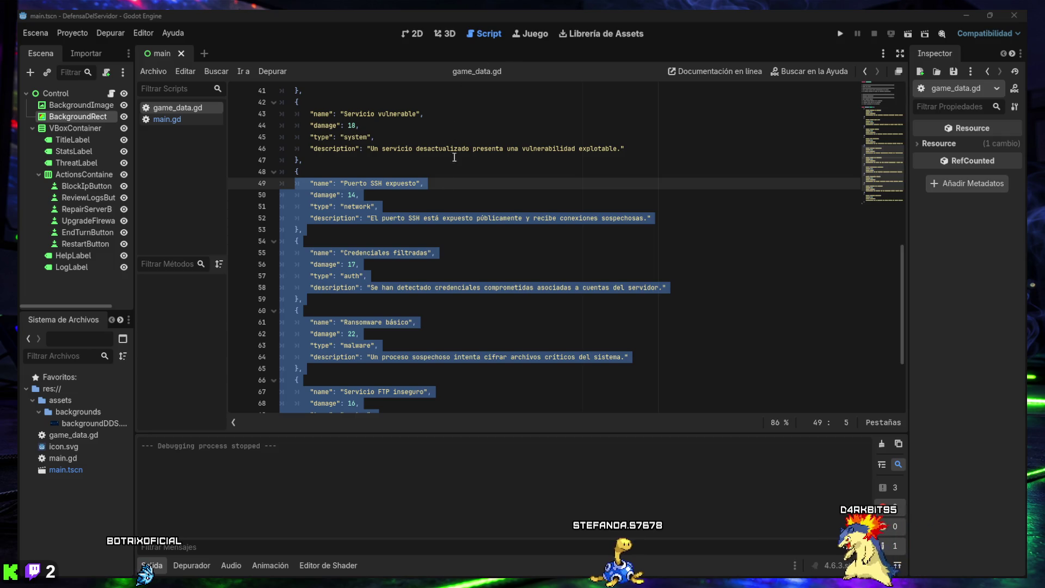
Step: Scroll game_data.gd to the THREATS array showing each threat's name, damage and type
{"action": "scroll", "coordinate": [381, 300], "scroll_direction": "up", "scroll_amount": 6}
{"action": "scroll", "coordinate": [381, 300], "scroll_direction": "up", "scroll_amount": 4}
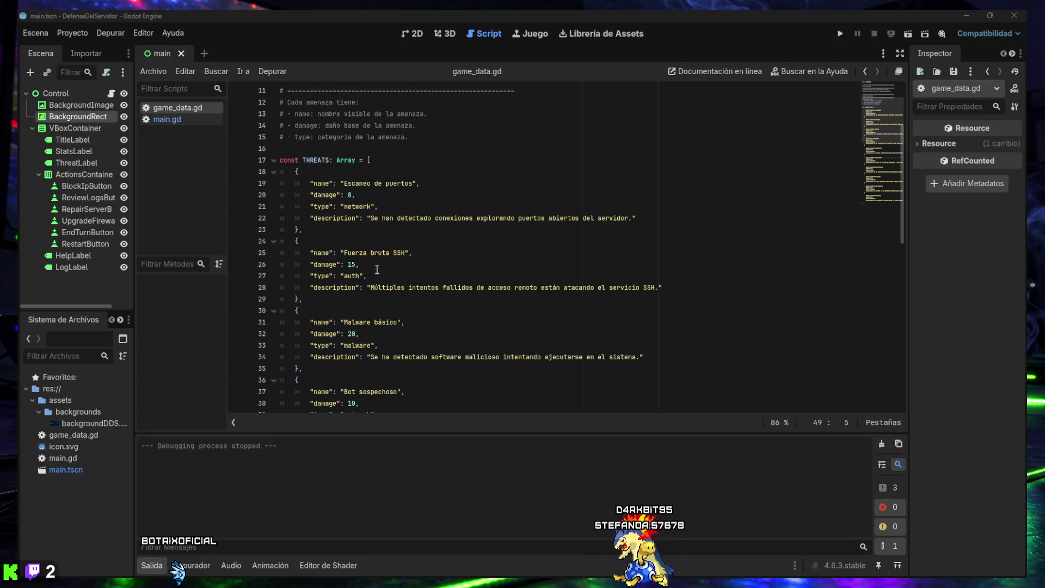
{"action": "scroll", "coordinate": [314, 176], "scroll_direction": "down", "scroll_amount": 1}
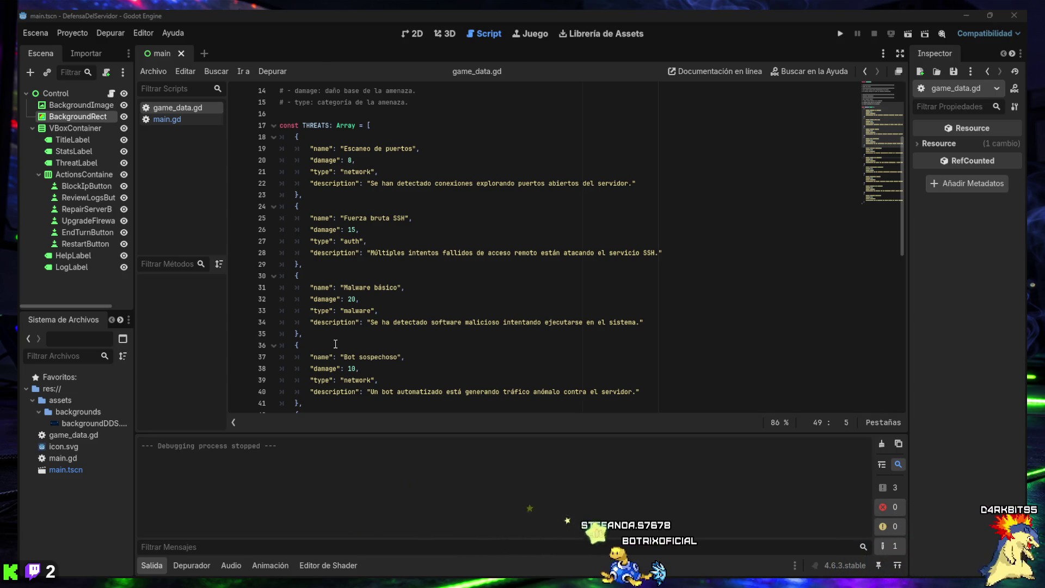
{"action": "left_click", "coordinate": [154, 566]}
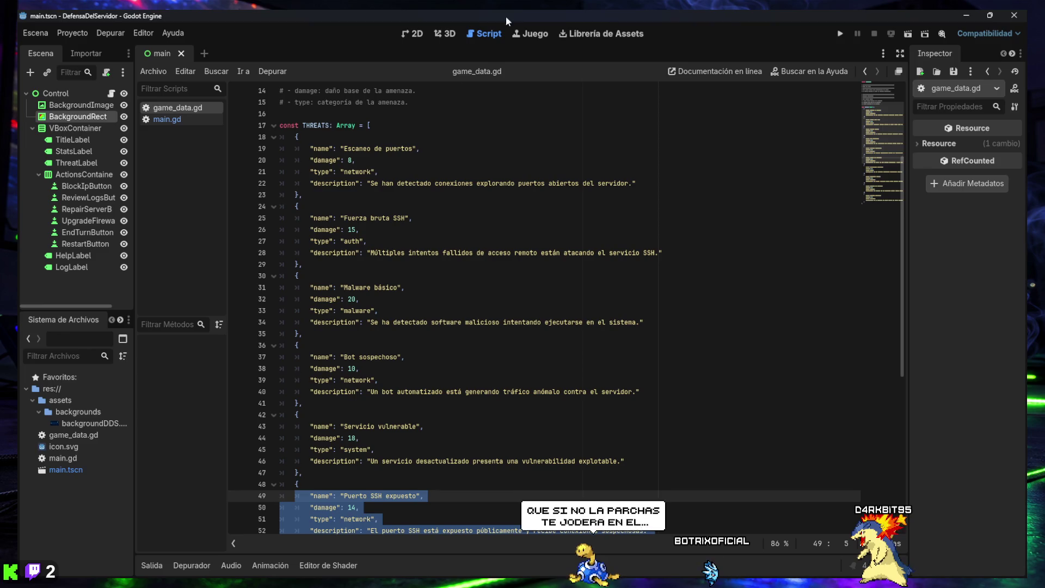
Step: Switch from the Godot editor to the ChatGPT window and snap it to the right half
{"action": "mouse_move", "coordinate": [522, 16]}
{"action": "left_mouse_down"}
{"action": "mouse_move", "coordinate": [493, 81]}
{"action": "mouse_move", "coordinate": [501, 8]}
{"action": "mouse_move", "coordinate": [503, 19]}
{"action": "left_mouse_up"}
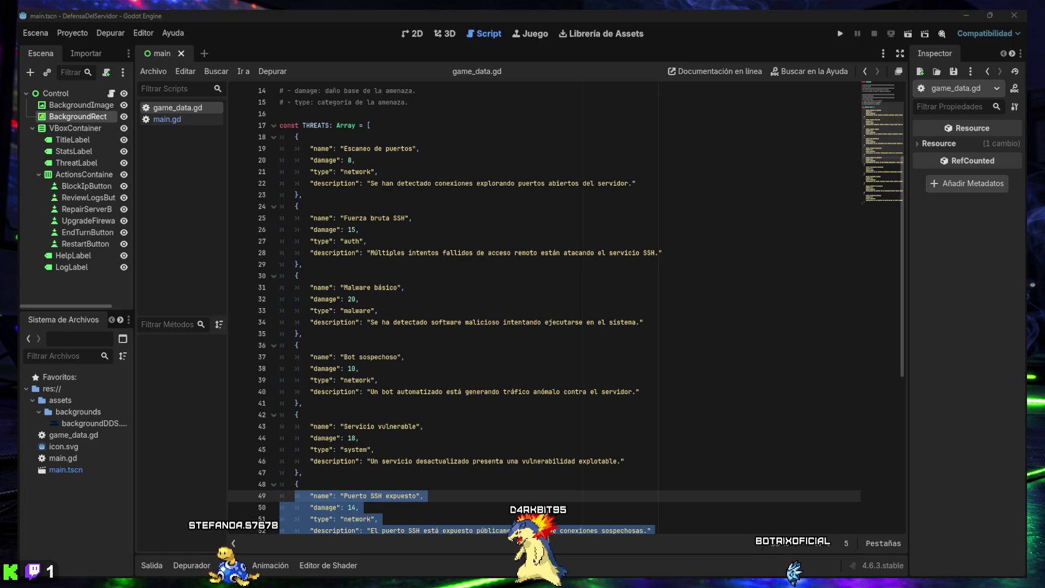
{"action": "key", "text": "alt+Tab"}
{"action": "key", "text": "alt+Tab"}
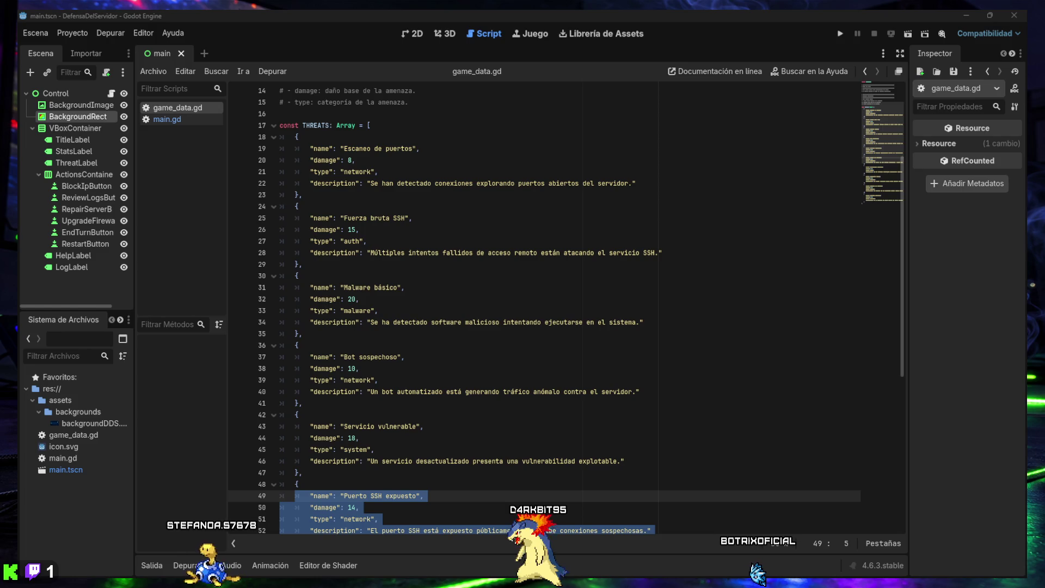
{"action": "key", "text": "alt+Tab"}
{"action": "key", "text": "super+Right"}
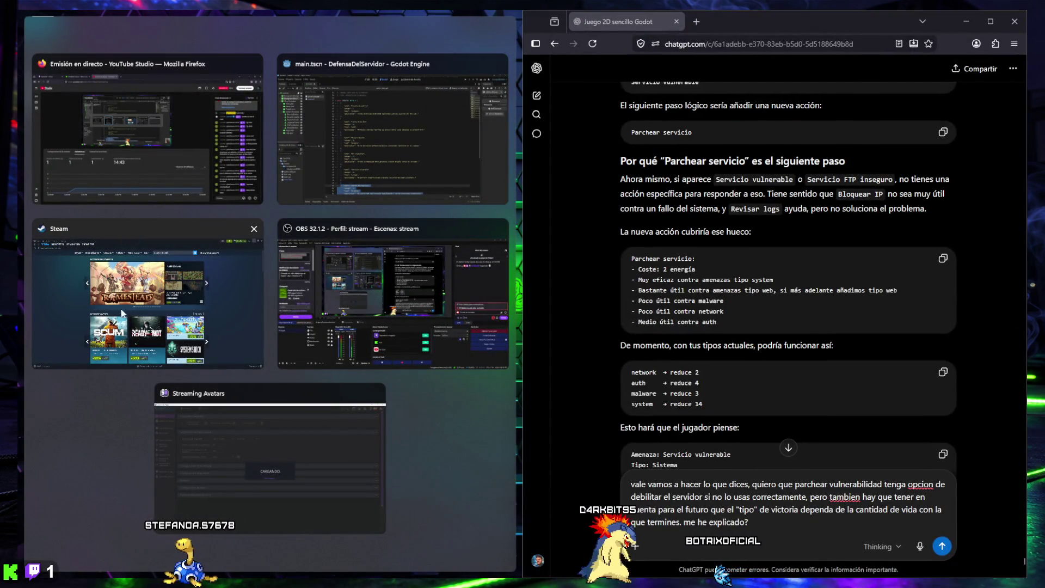
Step: Snap Godot into the left half and widen it beside the chat until the Inspector shows
{"action": "left_click", "coordinate": [336, 126]}
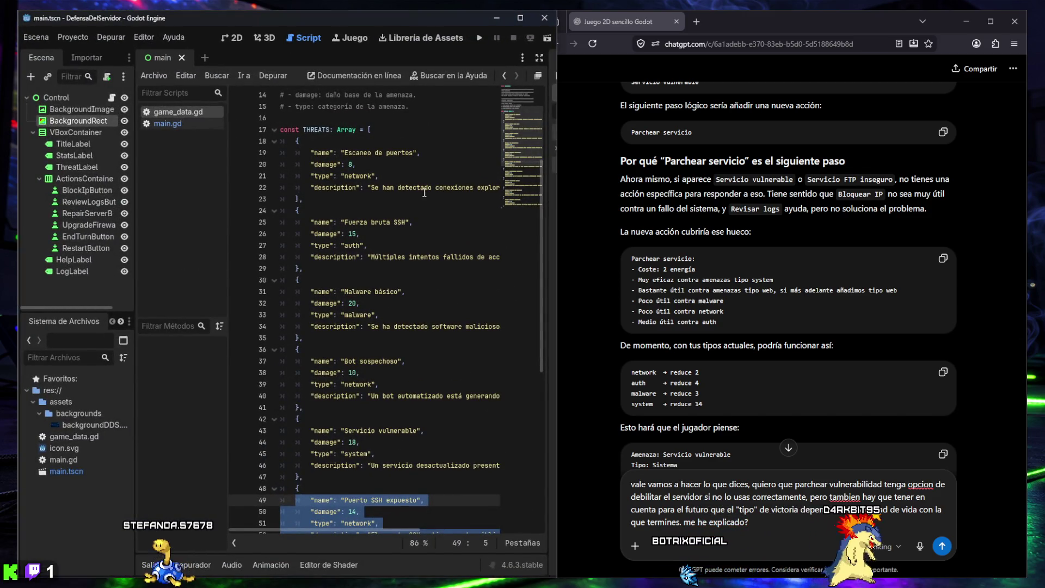
{"action": "mouse_move", "coordinate": [559, 294]}
{"action": "left_mouse_down"}
{"action": "mouse_move", "coordinate": [706, 294]}
{"action": "mouse_move", "coordinate": [663, 295]}
{"action": "mouse_move", "coordinate": [671, 296]}
{"action": "left_mouse_up"}
{"action": "left_click", "coordinate": [770, 23]}
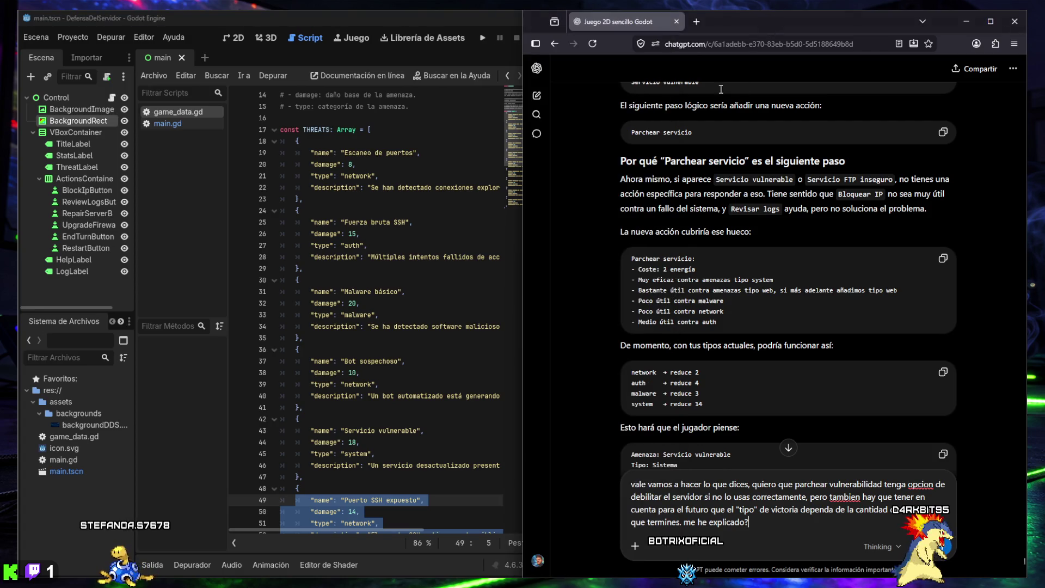
{"action": "left_click_drag", "start_coordinate": [631, 82], "coordinate": [573, 310]}
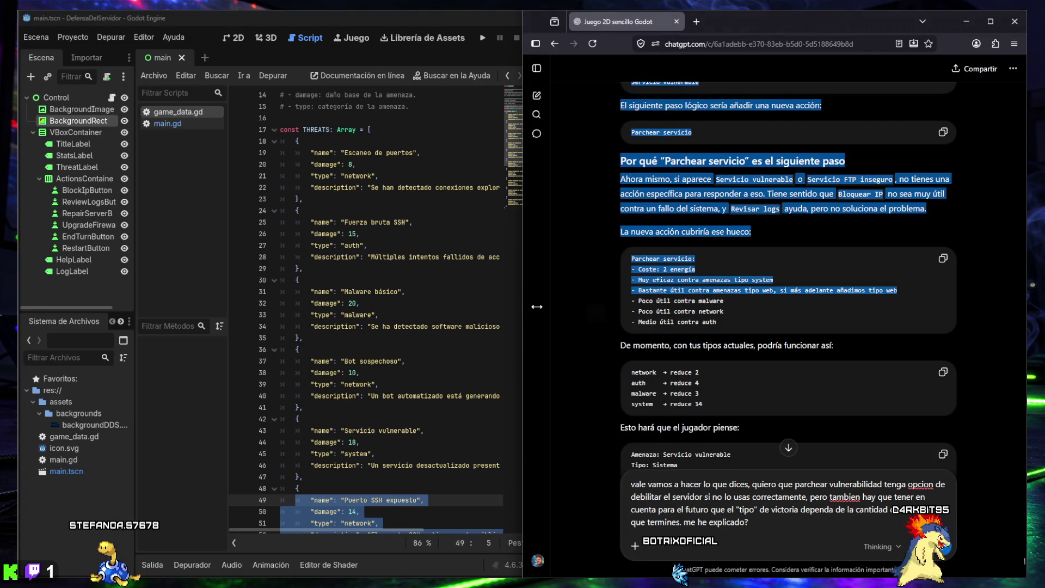
{"action": "left_click", "coordinate": [517, 312]}
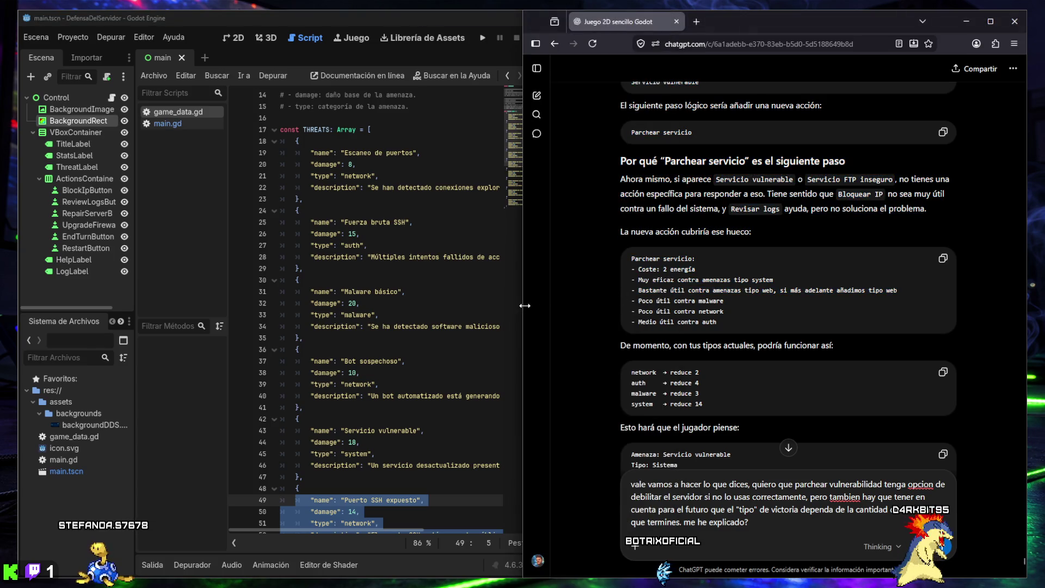
{"action": "mouse_move", "coordinate": [521, 306]}
{"action": "left_mouse_down"}
{"action": "mouse_move", "coordinate": [677, 300]}
{"action": "mouse_move", "coordinate": [669, 294]}
{"action": "left_mouse_up"}
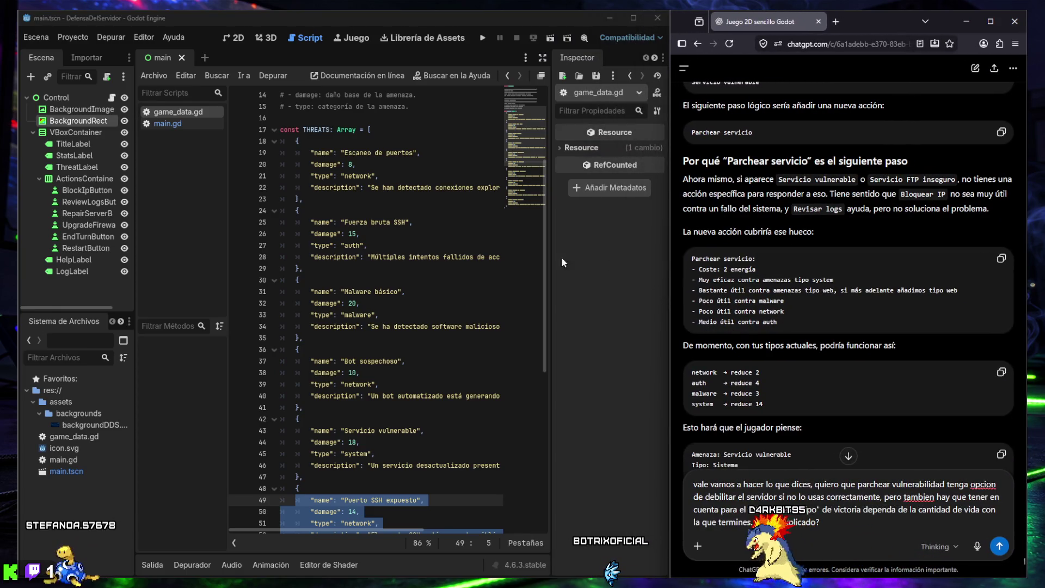
{"action": "scroll", "coordinate": [782, 278], "scroll_direction": "down", "scroll_amount": 7}
{"action": "scroll", "coordinate": [781, 279], "scroll_direction": "down", "scroll_amount": 6}
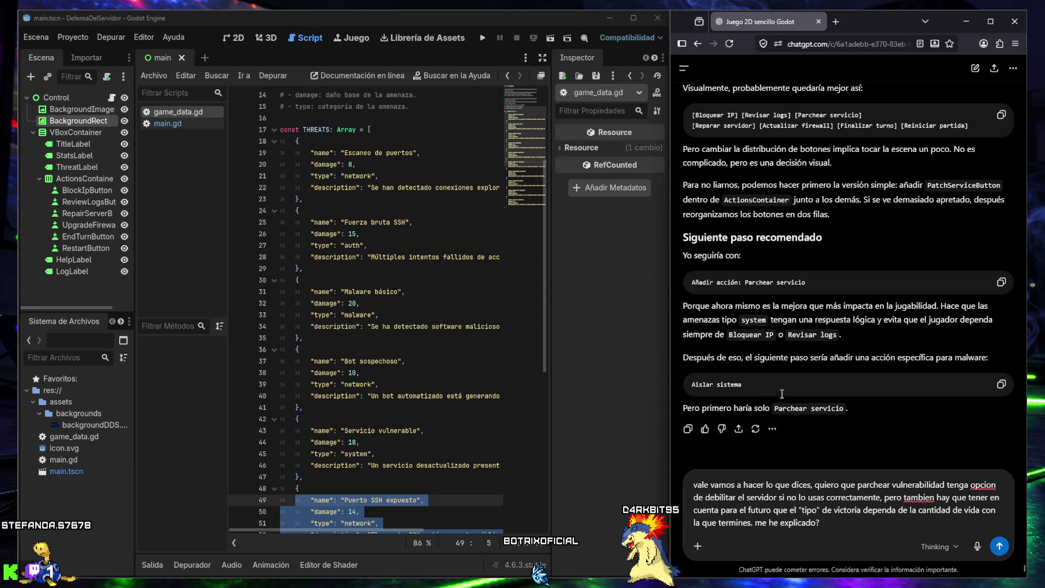
{"action": "scroll", "coordinate": [813, 337], "scroll_direction": "up", "scroll_amount": 20}
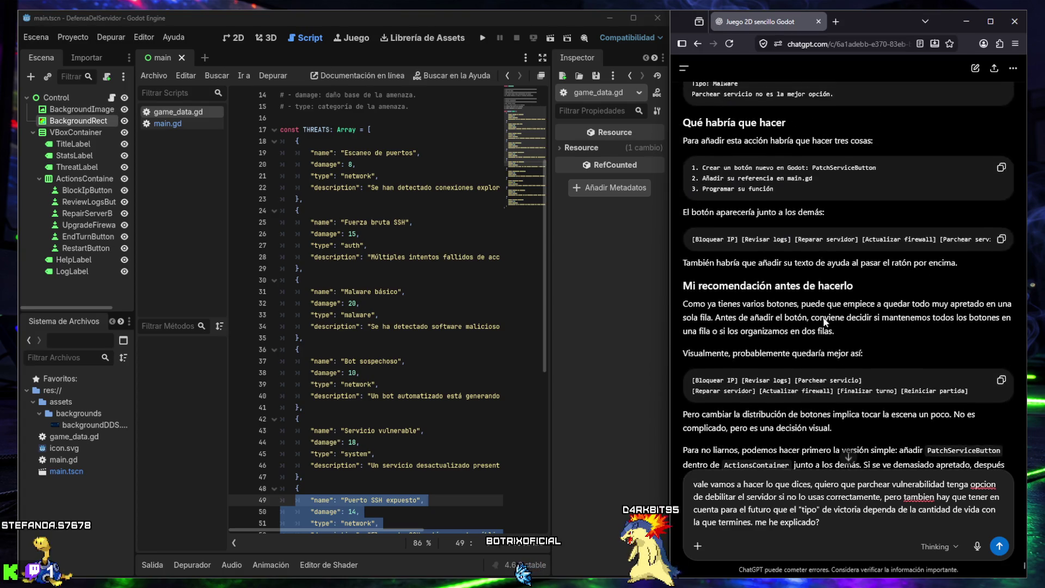
{"action": "scroll", "coordinate": [825, 317], "scroll_direction": "up", "scroll_amount": 10}
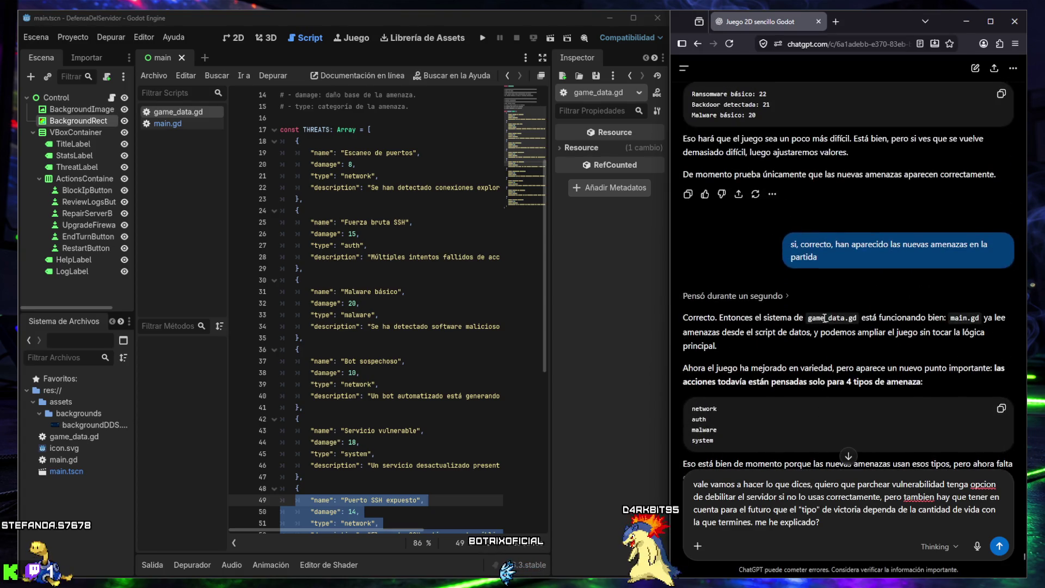
{"action": "scroll", "coordinate": [823, 317], "scroll_direction": "up", "scroll_amount": 10}
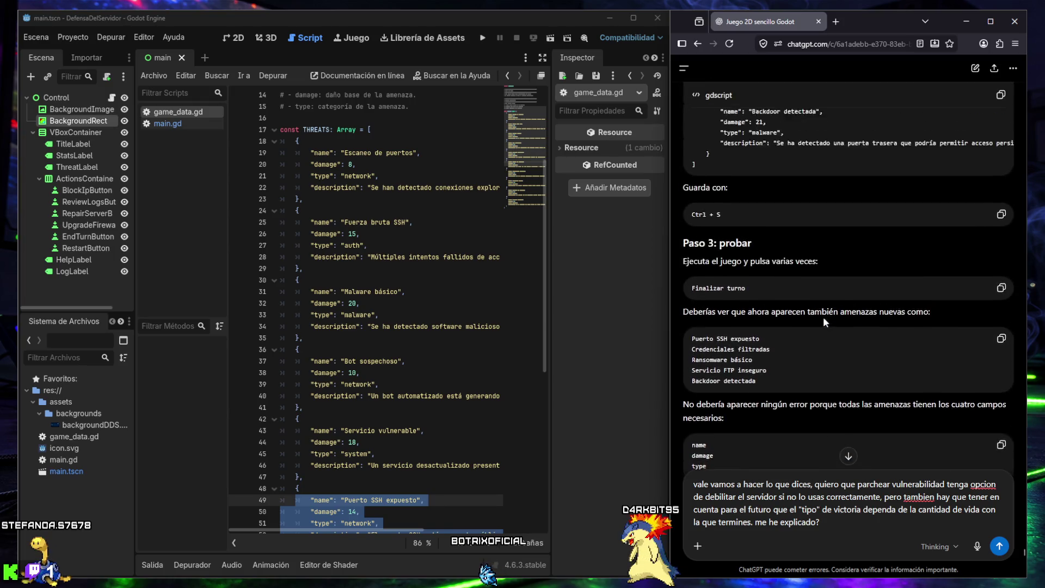
{"action": "scroll", "coordinate": [824, 318], "scroll_direction": "up", "scroll_amount": 10}
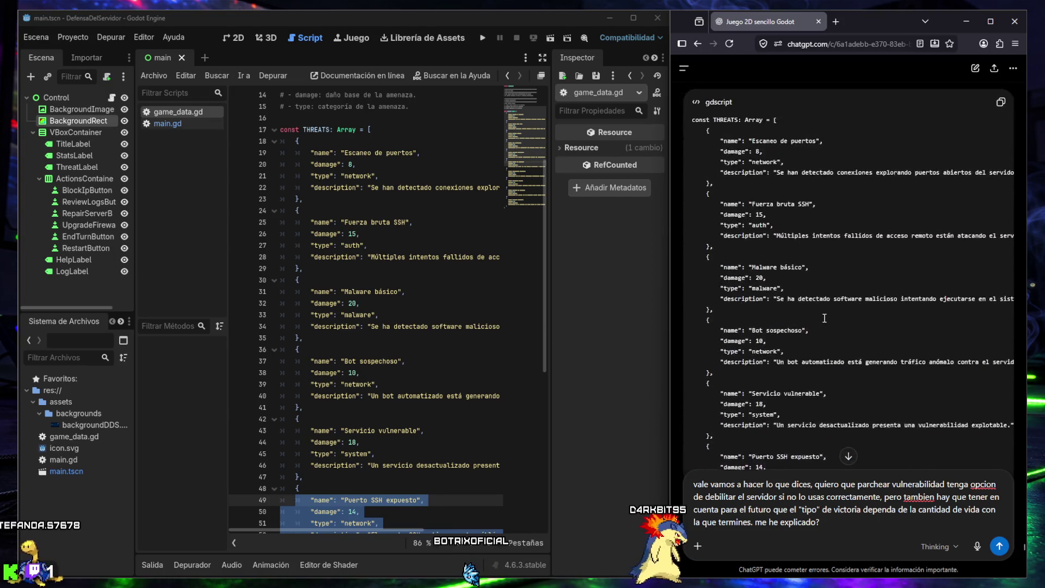
{"action": "scroll", "coordinate": [824, 318], "scroll_direction": "up", "scroll_amount": 10}
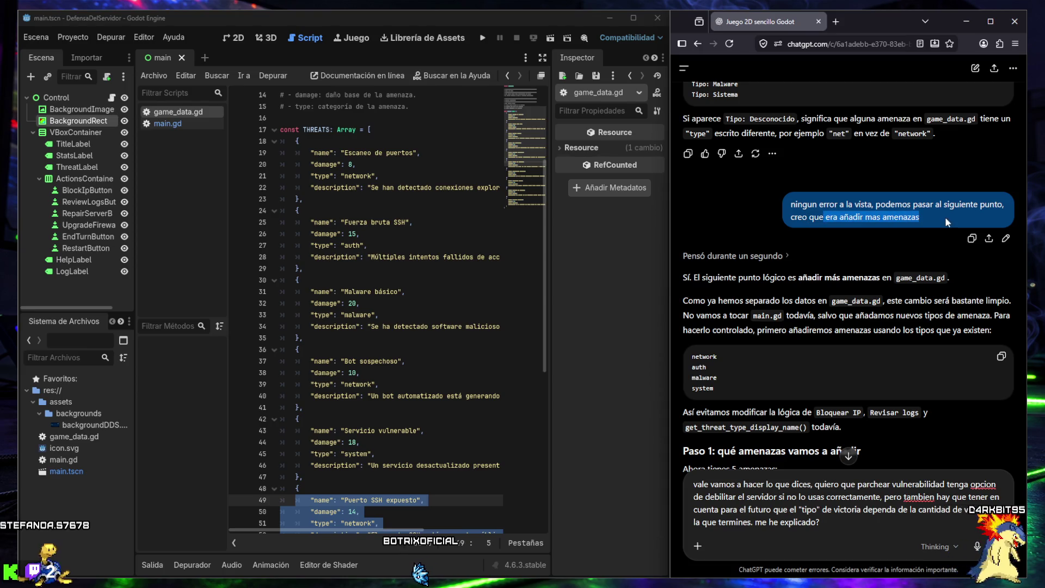
{"action": "scroll", "coordinate": [815, 255], "scroll_direction": "down", "scroll_amount": 5}
{"action": "scroll", "coordinate": [815, 254], "scroll_direction": "down", "scroll_amount": 10}
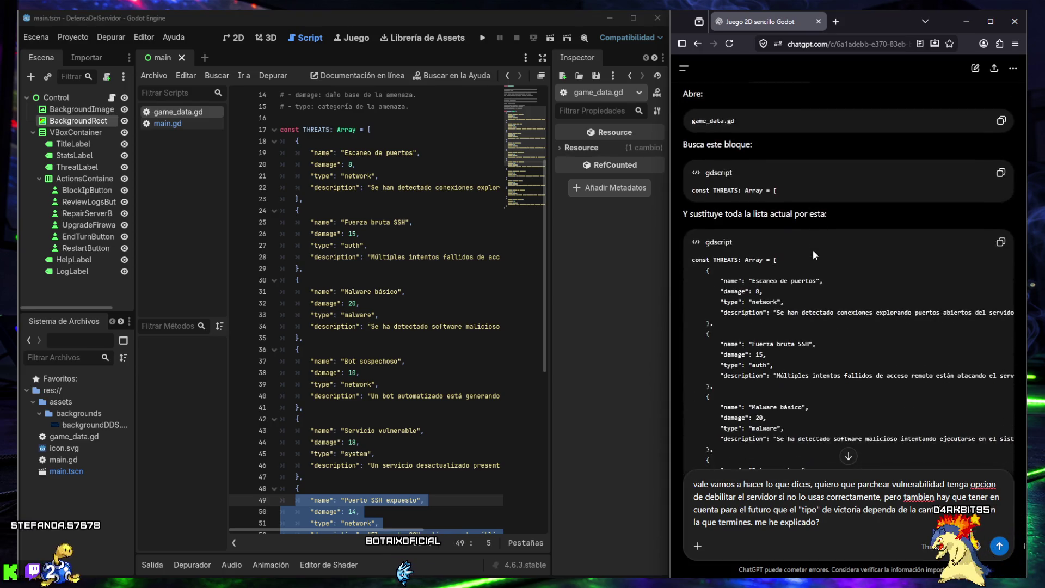
{"action": "mouse_move", "coordinate": [692, 126]}
{"action": "left_mouse_down"}
{"action": "mouse_move", "coordinate": [778, 129]}
{"action": "mouse_move", "coordinate": [806, 305]}
{"action": "mouse_move", "coordinate": [807, 408]}
{"action": "left_mouse_up"}
{"action": "scroll", "coordinate": [764, 305], "scroll_direction": "down", "scroll_amount": 10}
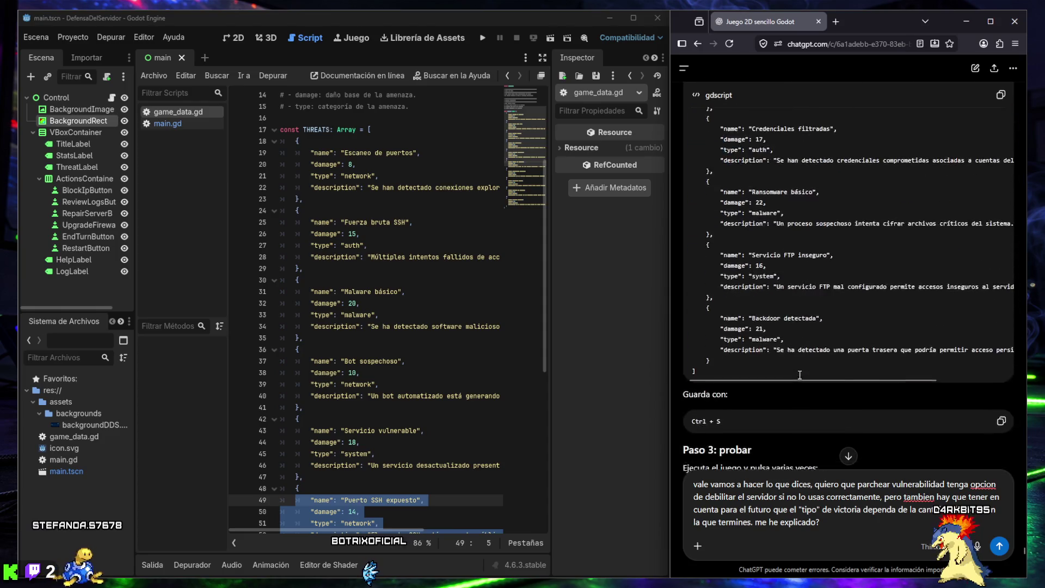
{"action": "scroll", "coordinate": [764, 304], "scroll_direction": "down", "scroll_amount": 1}
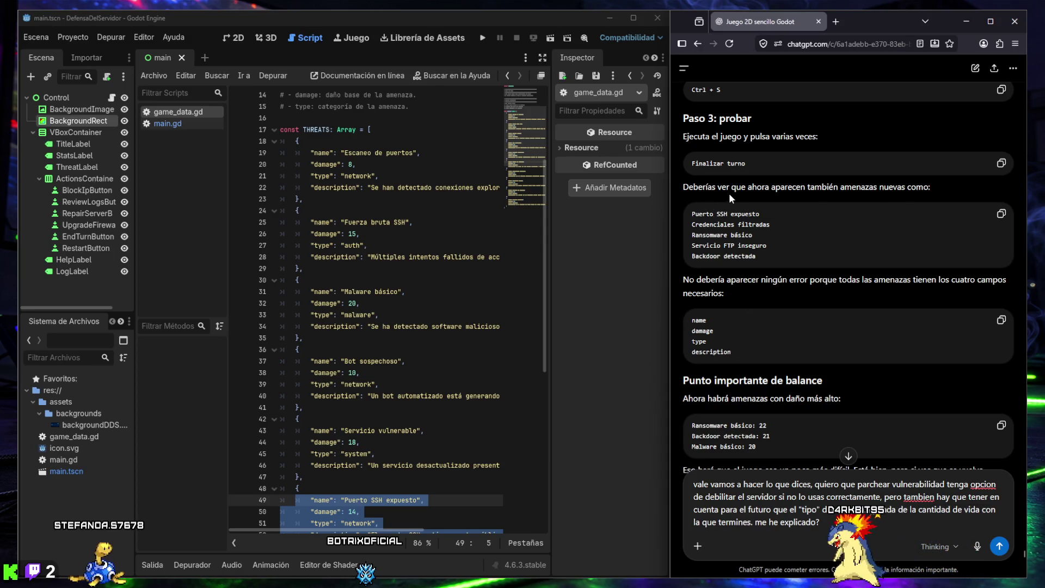
{"action": "left_click_drag", "start_coordinate": [746, 187], "coordinate": [929, 189]}
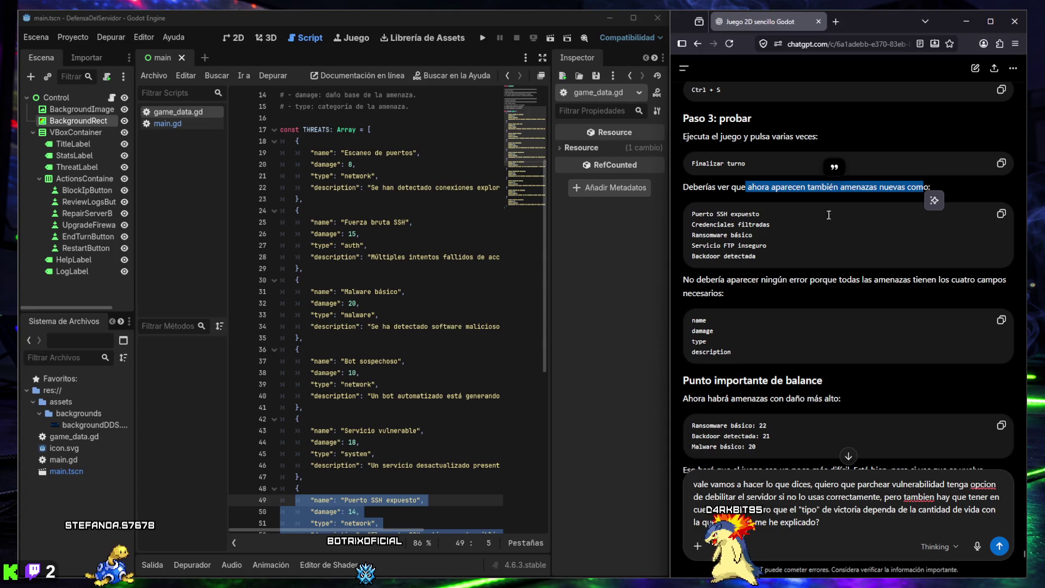
{"action": "scroll", "coordinate": [757, 247], "scroll_direction": "down", "scroll_amount": 3}
{"action": "scroll", "coordinate": [757, 247], "scroll_direction": "down", "scroll_amount": 3}
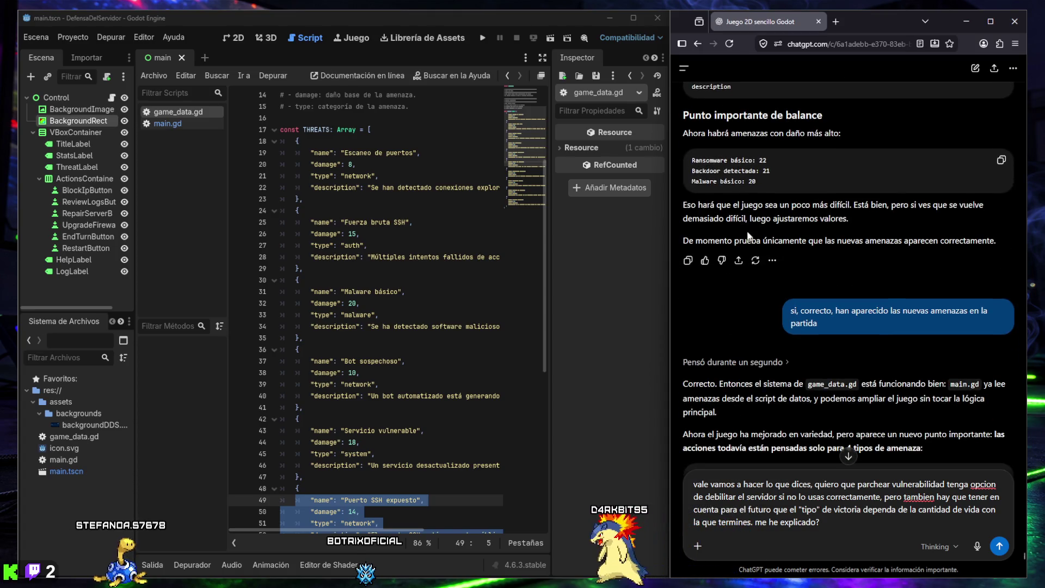
{"action": "scroll", "coordinate": [747, 210], "scroll_direction": "down", "scroll_amount": 1}
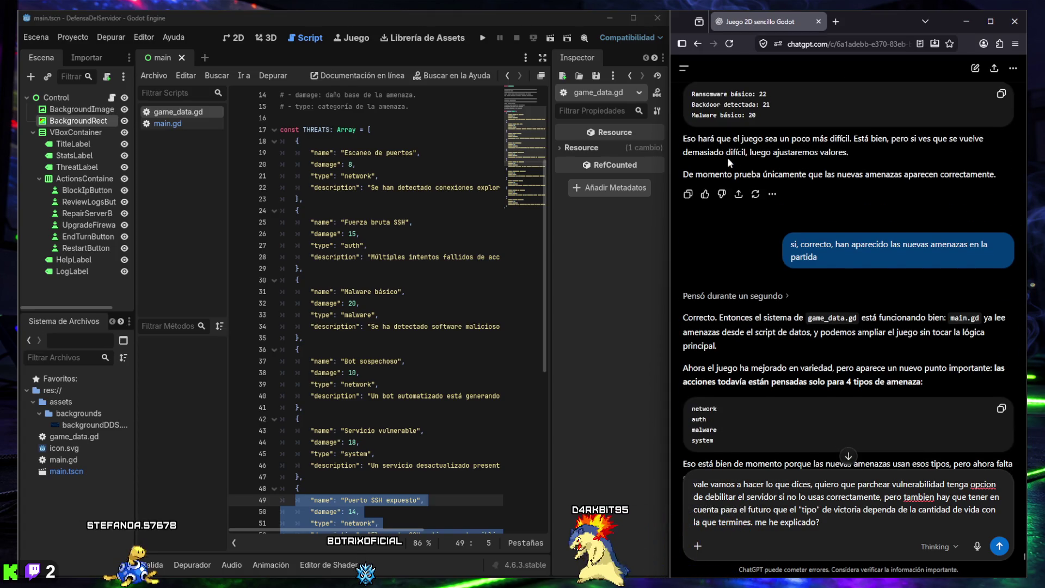
{"action": "scroll", "coordinate": [719, 145], "scroll_direction": "up", "scroll_amount": 2}
{"action": "left_click_drag", "start_coordinate": [682, 274], "coordinate": [888, 272]}
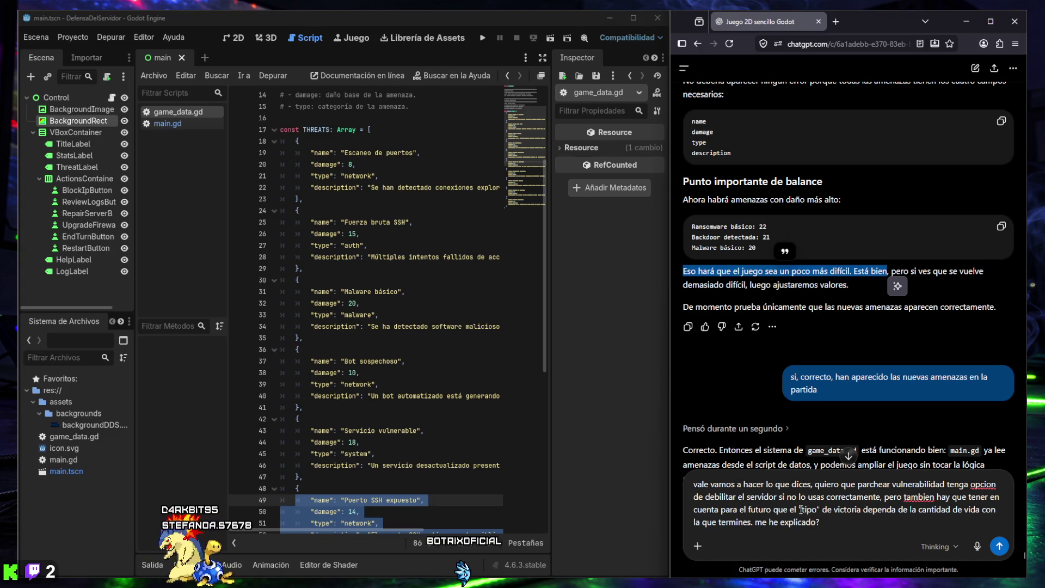
Step: Scroll down the ChatGPT reply, highlighting the draft's victory-type words and the earlier 'si, correcto' message
{"action": "left_click_drag", "start_coordinate": [799, 509], "coordinate": [872, 512]}
{"action": "scroll", "coordinate": [845, 378], "scroll_direction": "down", "scroll_amount": 3}
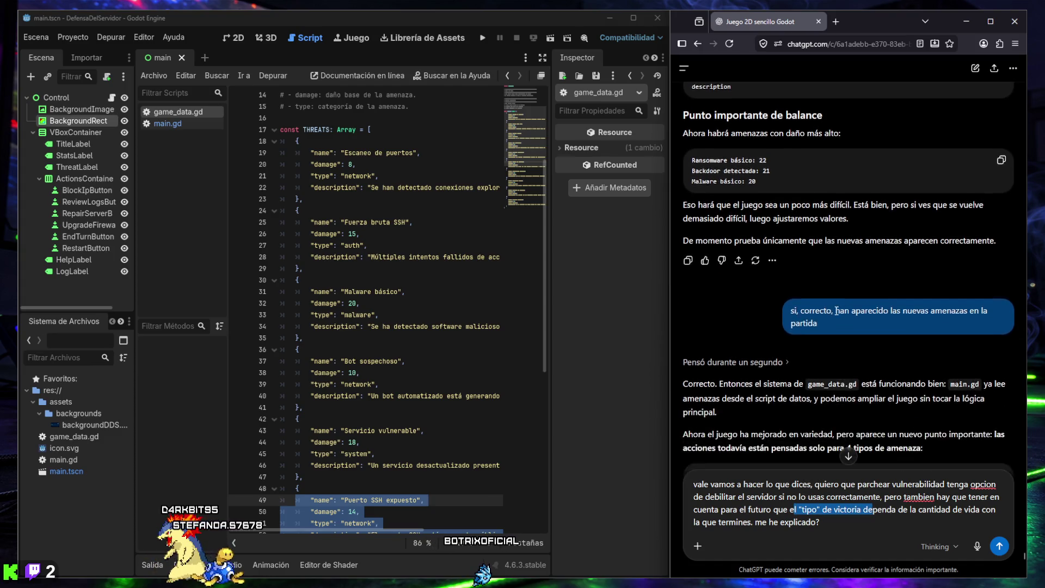
{"action": "left_click_drag", "start_coordinate": [792, 246], "coordinate": [826, 248]}
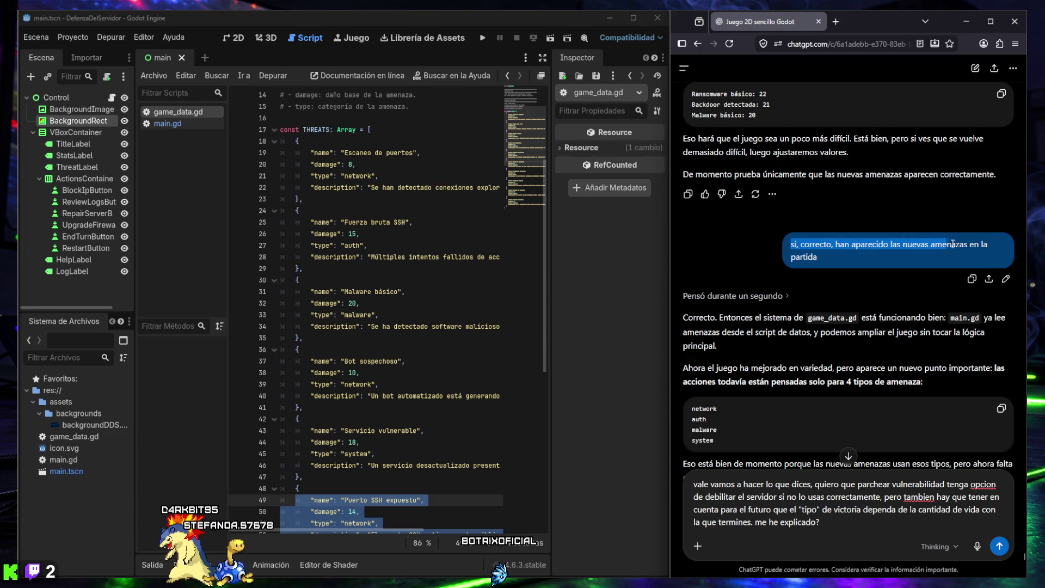
{"action": "scroll", "coordinate": [727, 379], "scroll_direction": "down", "scroll_amount": 3}
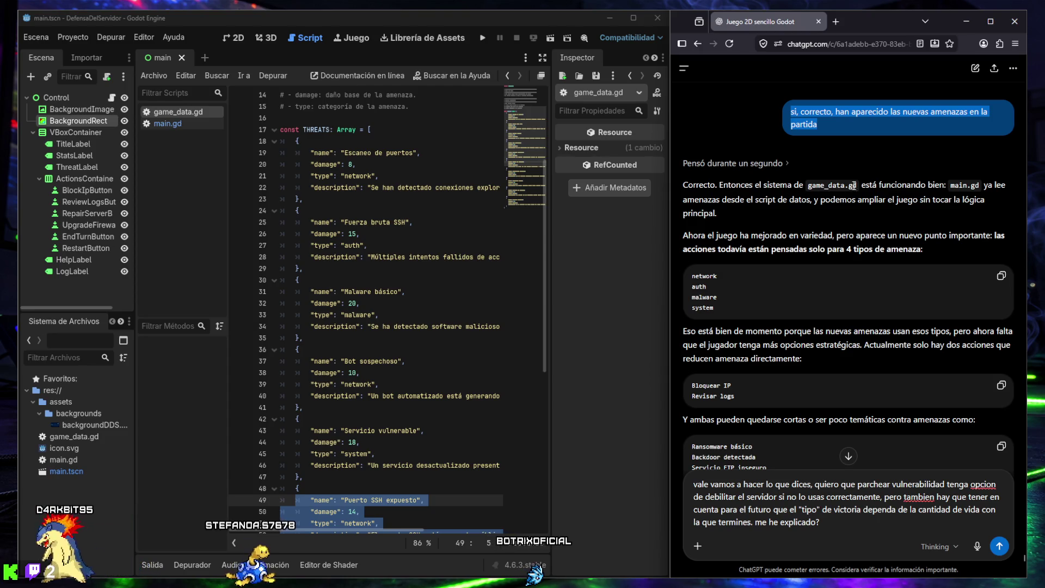
{"action": "scroll", "coordinate": [894, 186], "scroll_direction": "down", "scroll_amount": 2}
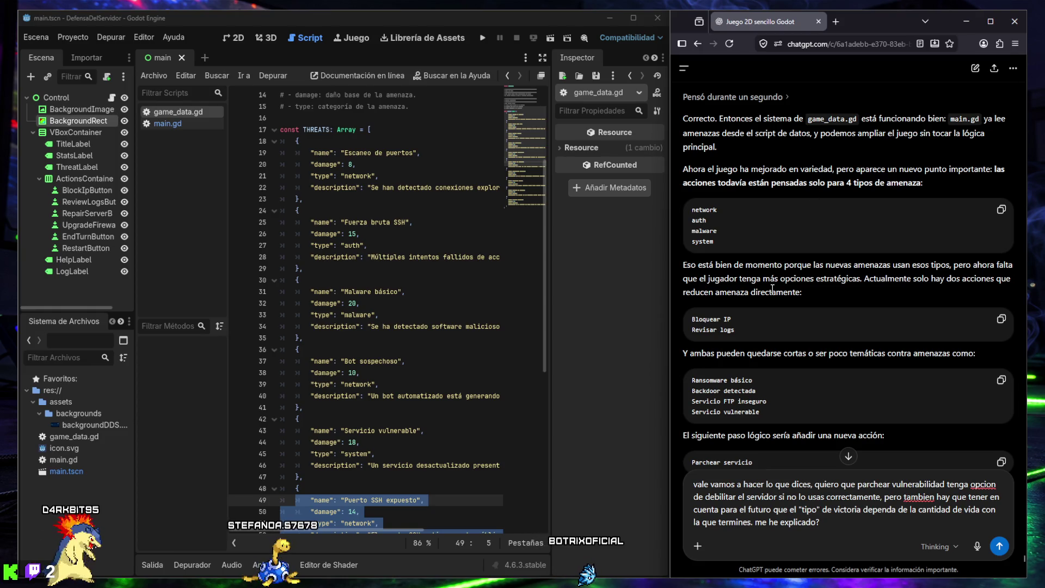
{"action": "scroll", "coordinate": [792, 245], "scroll_direction": "down", "scroll_amount": 5}
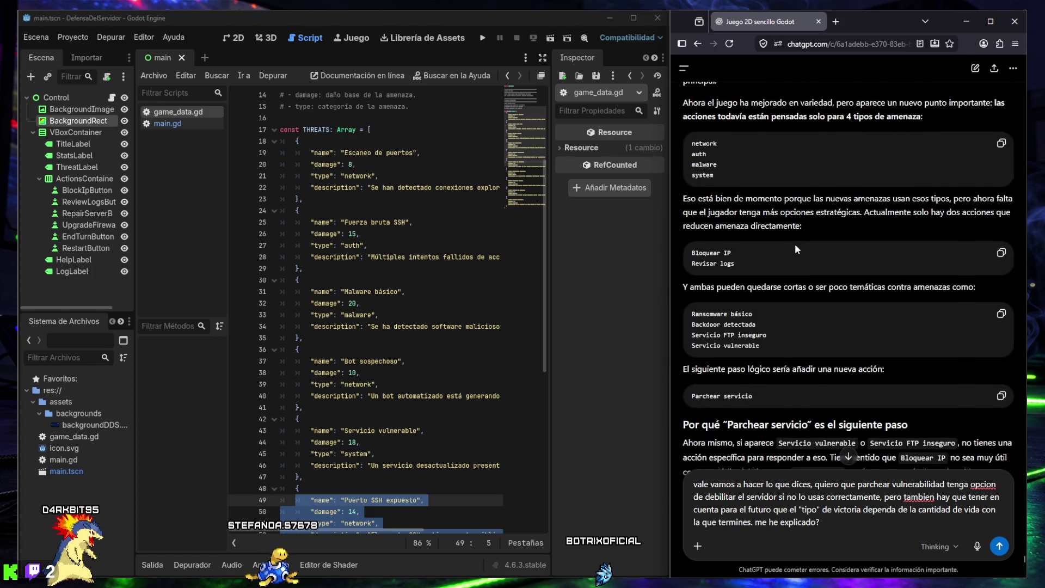
{"action": "scroll", "coordinate": [796, 245], "scroll_direction": "down", "scroll_amount": 1}
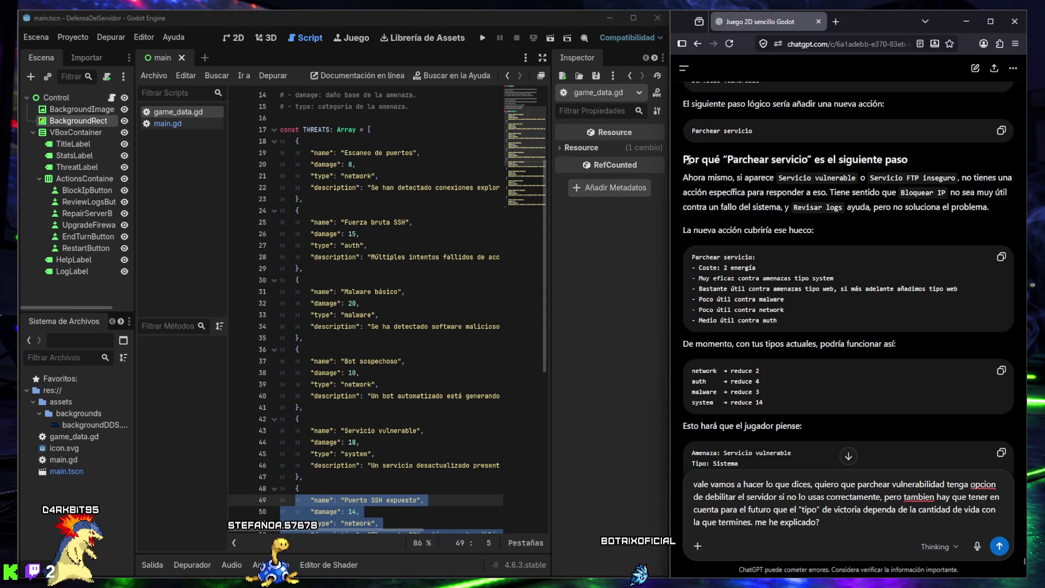
Step: Highlight the explanation of why to patch services, then scroll to 'Siguiente paso recomendado'
{"action": "left_click_drag", "start_coordinate": [695, 158], "coordinate": [873, 160]}
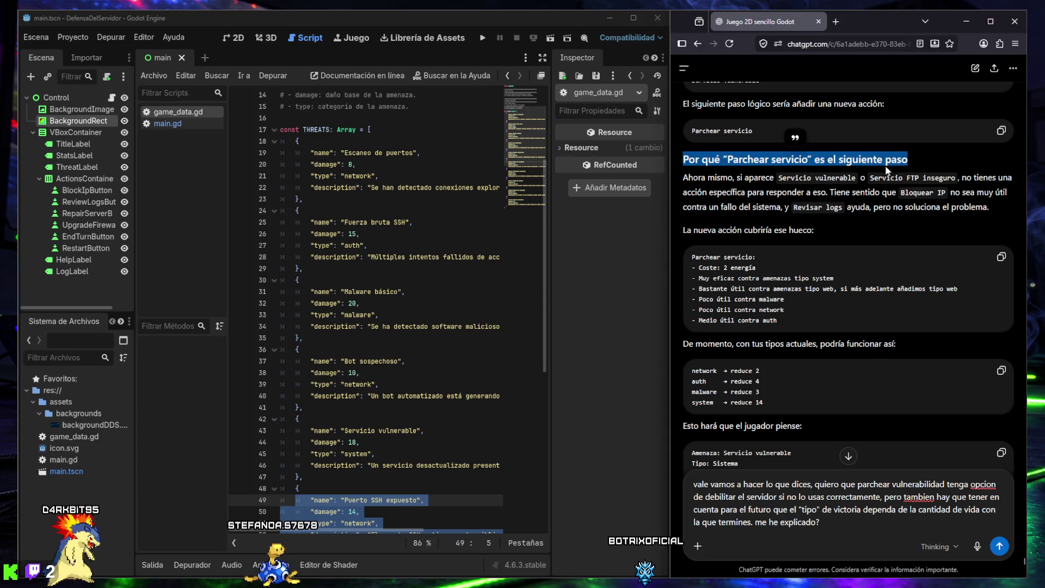
{"action": "left_click_drag", "start_coordinate": [705, 178], "coordinate": [914, 180]}
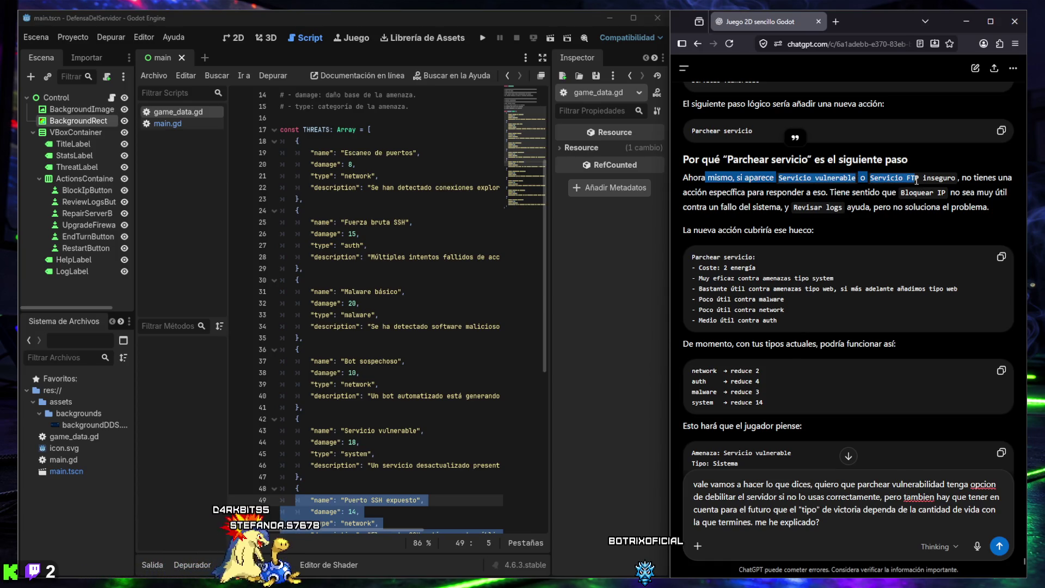
{"action": "mouse_move", "coordinate": [1011, 180]}
{"action": "left_mouse_down"}
{"action": "mouse_move", "coordinate": [729, 206]}
{"action": "mouse_move", "coordinate": [833, 193]}
{"action": "left_mouse_up"}
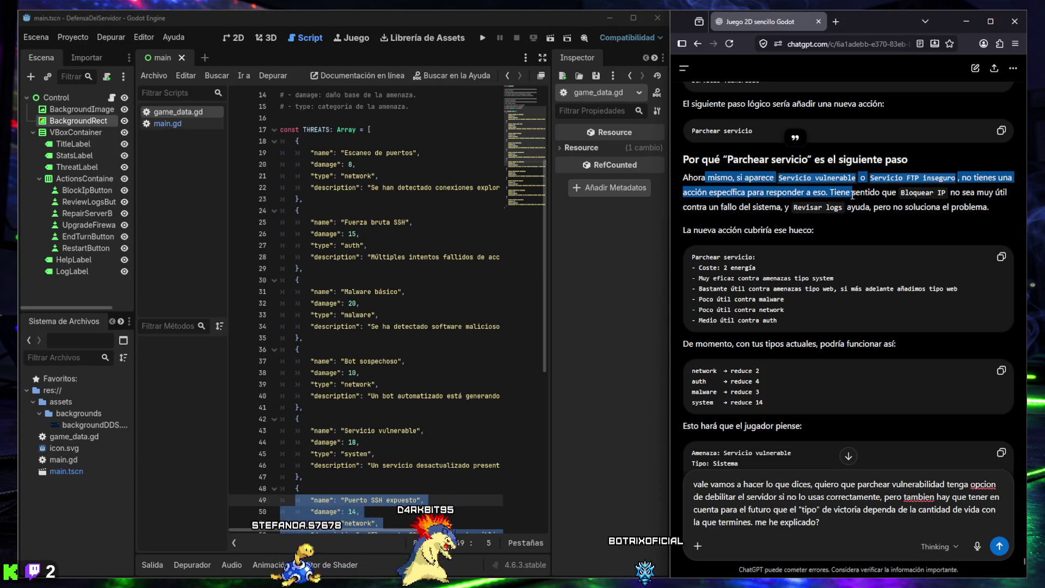
{"action": "mouse_move", "coordinate": [935, 194]}
{"action": "left_mouse_down"}
{"action": "mouse_move", "coordinate": [990, 194]}
{"action": "mouse_move", "coordinate": [718, 206]}
{"action": "left_mouse_up"}
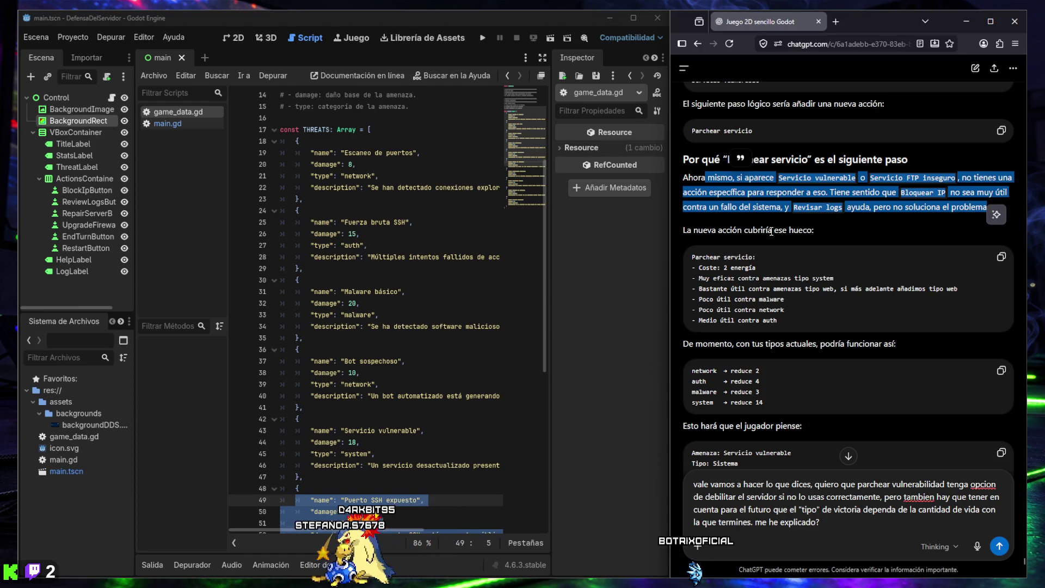
{"action": "scroll", "coordinate": [766, 267], "scroll_direction": "down", "scroll_amount": 1}
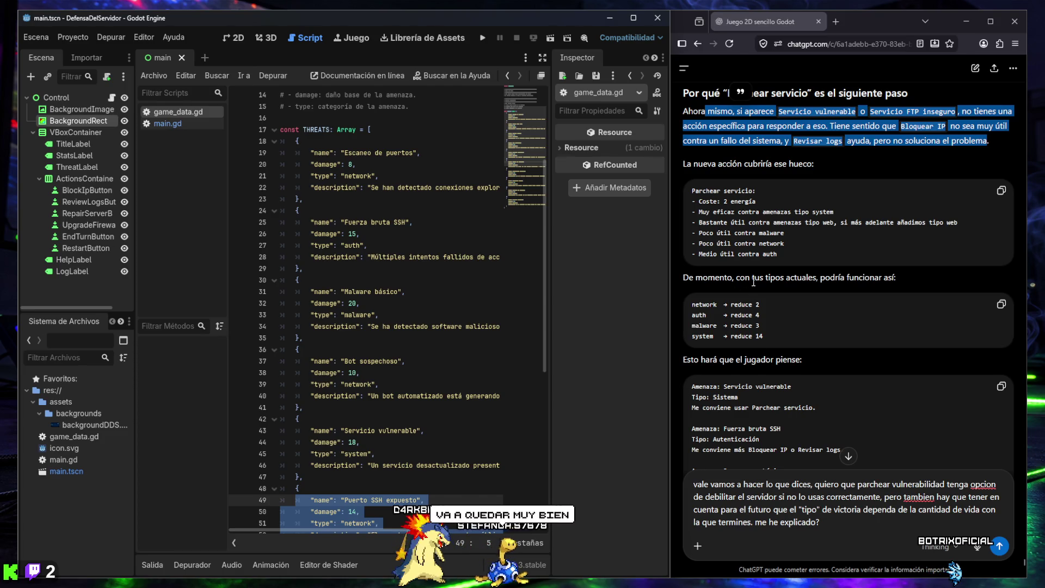
{"action": "scroll", "coordinate": [753, 282], "scroll_direction": "down", "scroll_amount": 8}
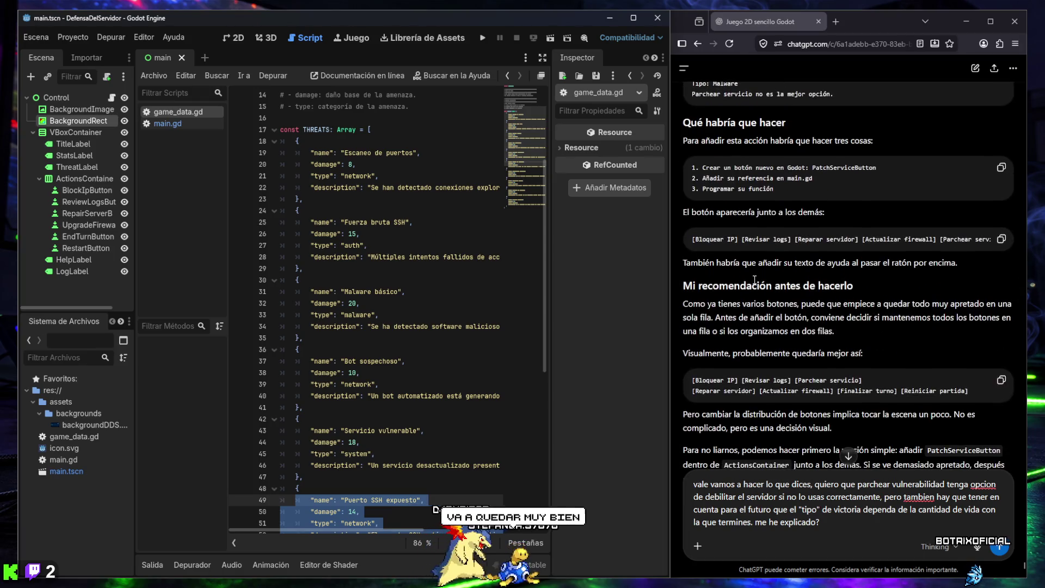
{"action": "scroll", "coordinate": [751, 298], "scroll_direction": "down", "scroll_amount": 5}
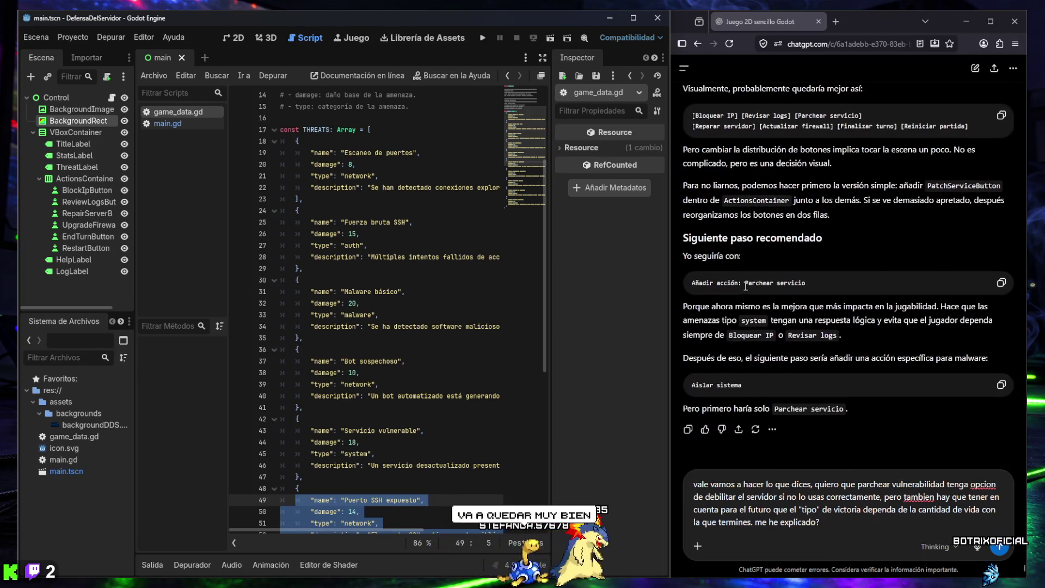
Step: Capitalize the draft's first letter to 'V' and send the patch-action and victory-types request
{"action": "left_click", "coordinate": [690, 484]}
{"action": "key", "text": "Delete"}
{"action": "type", "text": "V"}
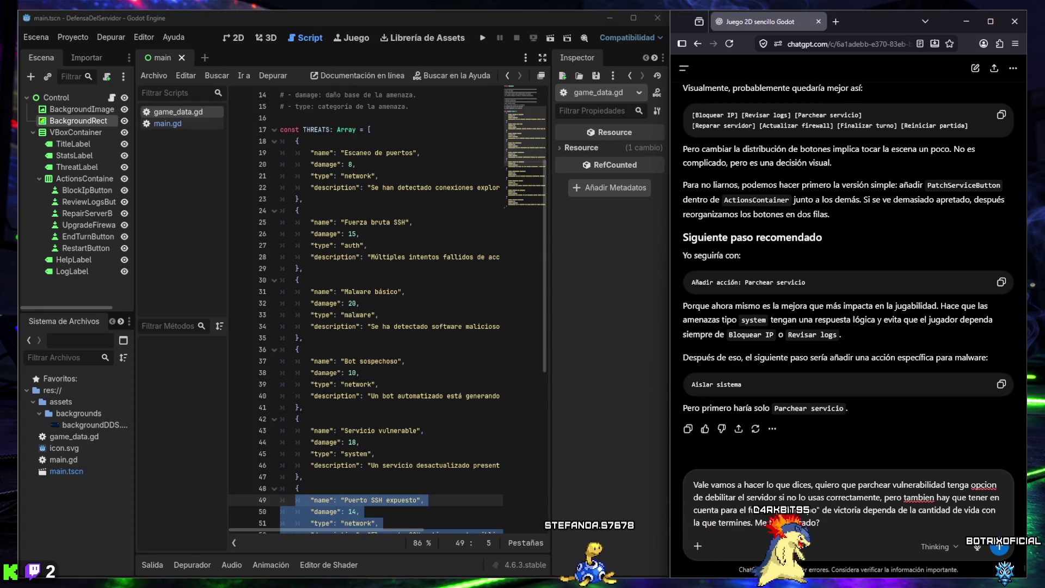
{"action": "key", "text": "Return"}
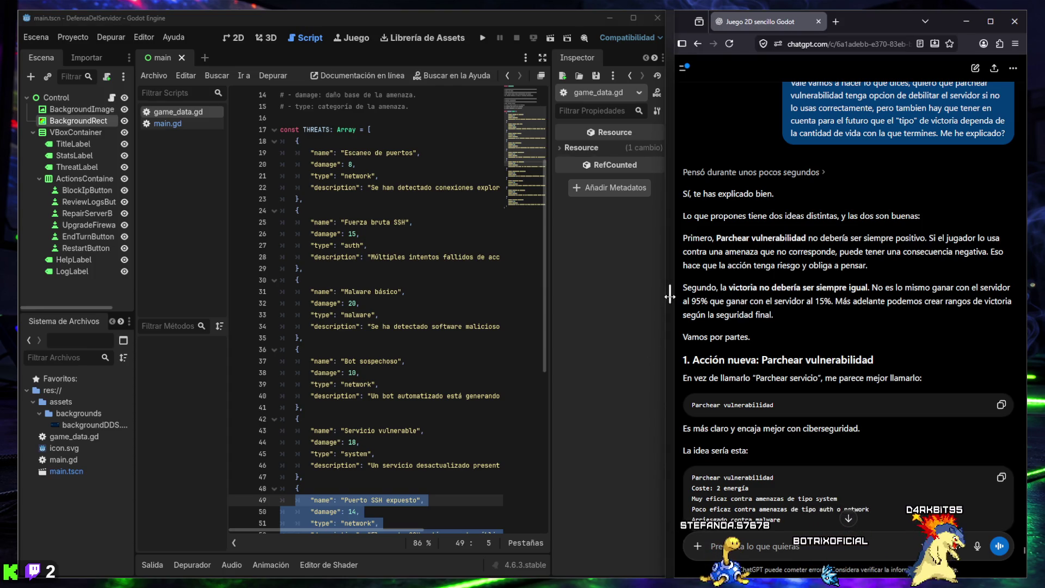
Step: Return to the reply's start and highlight the paragraph on victories varying with final security
{"action": "scroll", "coordinate": [786, 243], "scroll_direction": "down", "scroll_amount": 2}
{"action": "scroll", "coordinate": [785, 243], "scroll_direction": "down", "scroll_amount": 3}
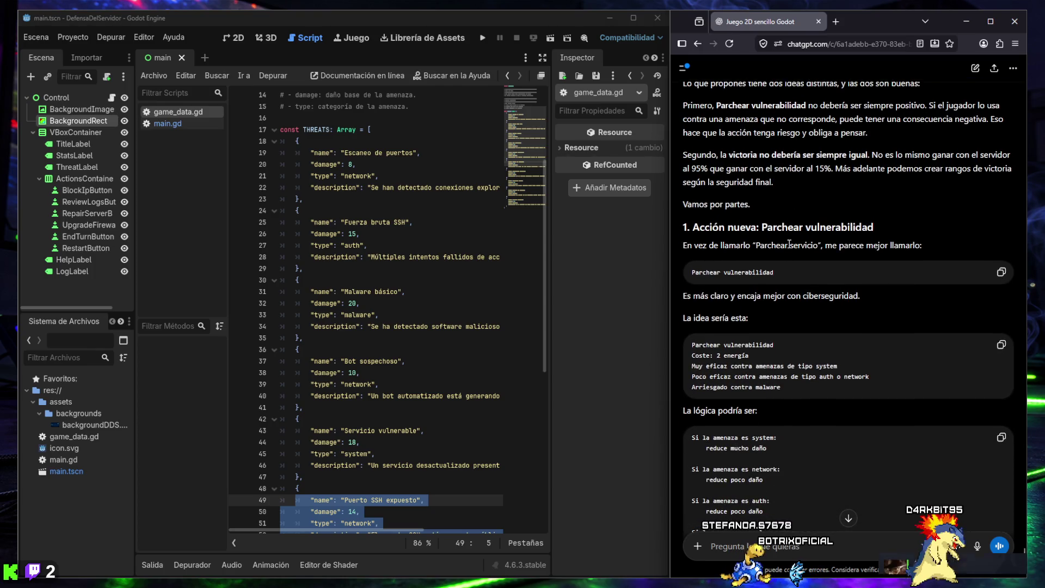
{"action": "scroll", "coordinate": [788, 243], "scroll_direction": "up", "scroll_amount": 3}
{"action": "scroll", "coordinate": [788, 243], "scroll_direction": "up", "scroll_amount": 2}
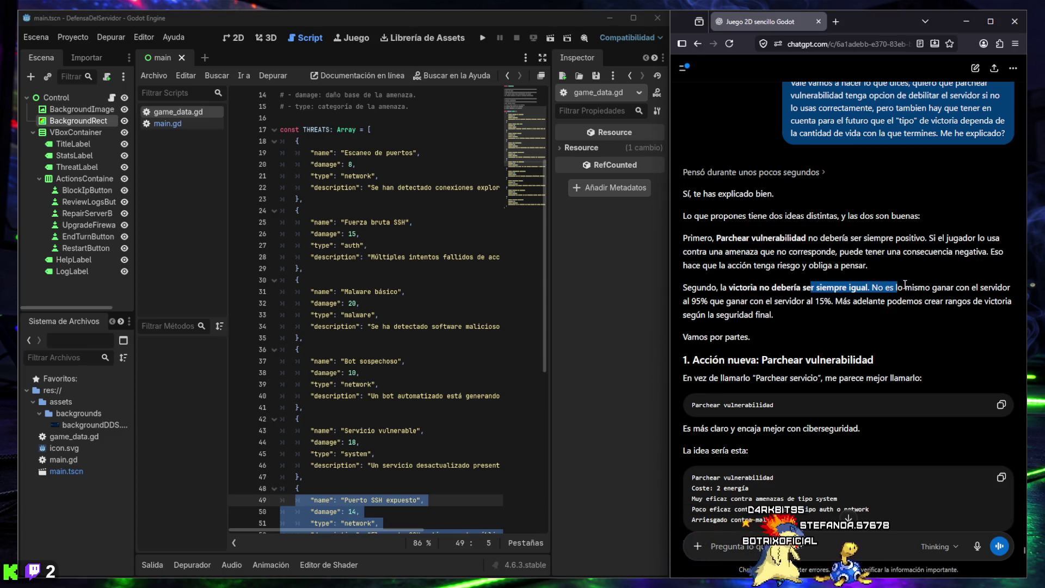
{"action": "left_click_drag", "start_coordinate": [1006, 283], "coordinate": [704, 304]}
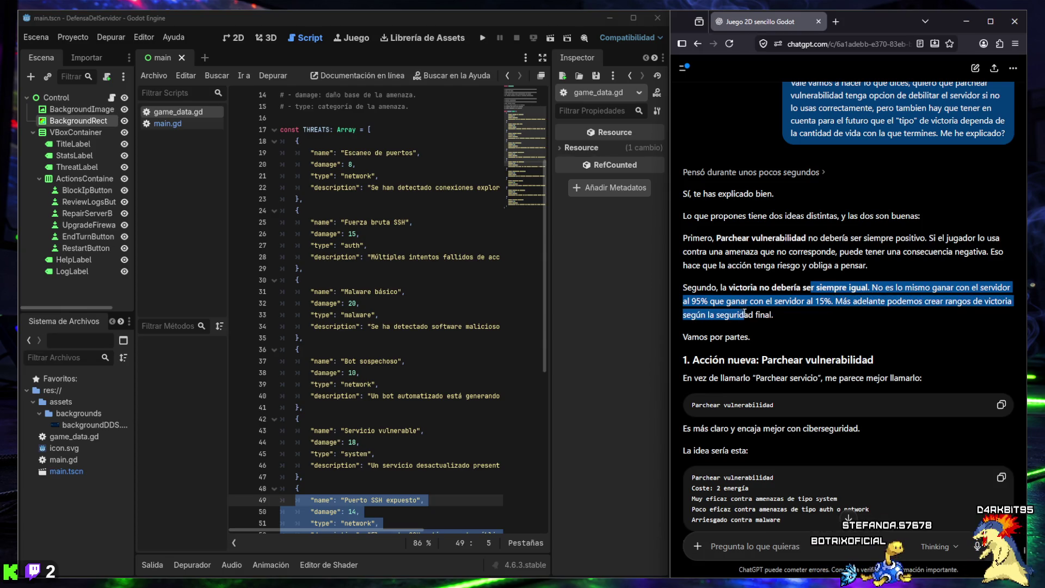
{"action": "left_click_drag", "start_coordinate": [779, 313], "coordinate": [779, 320]}
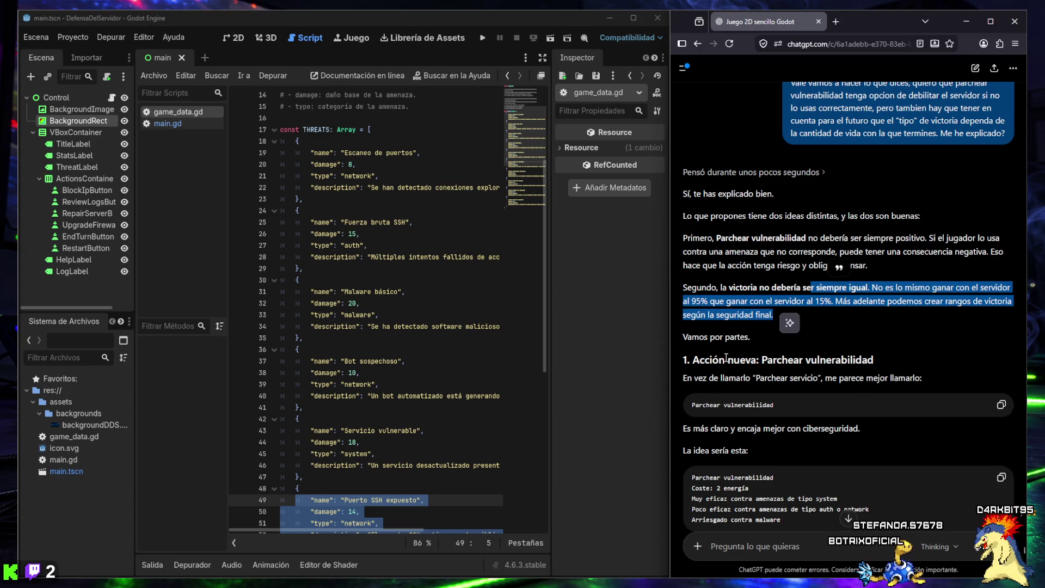
{"action": "left_click", "coordinate": [710, 341]}
{"action": "scroll", "coordinate": [724, 354], "scroll_direction": "down", "scroll_amount": 5}
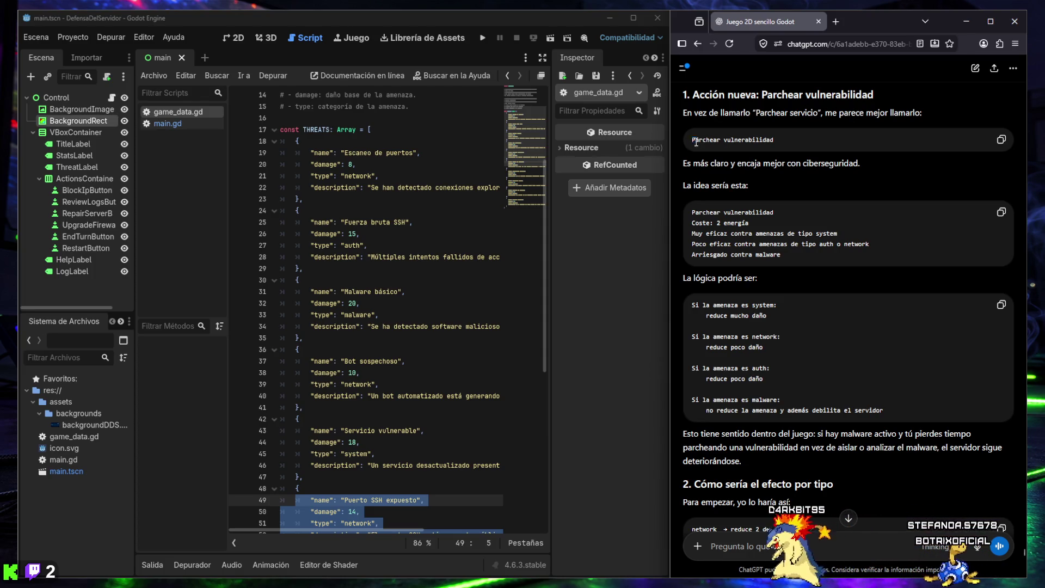
Step: Highlight the 'Parchear vulnerabilidad' name and its rationale, then read the per-type effect section
{"action": "left_click_drag", "start_coordinate": [690, 140], "coordinate": [780, 141]}
{"action": "left_click_drag", "start_coordinate": [692, 163], "coordinate": [754, 163]}
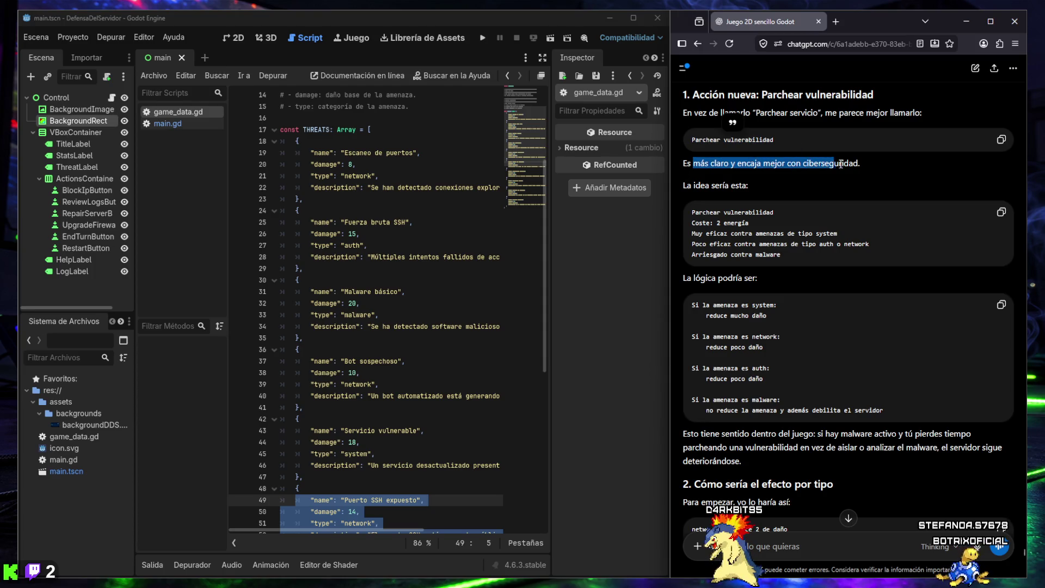
{"action": "left_click_drag", "start_coordinate": [836, 163], "coordinate": [870, 162]}
{"action": "left_click", "coordinate": [727, 185]}
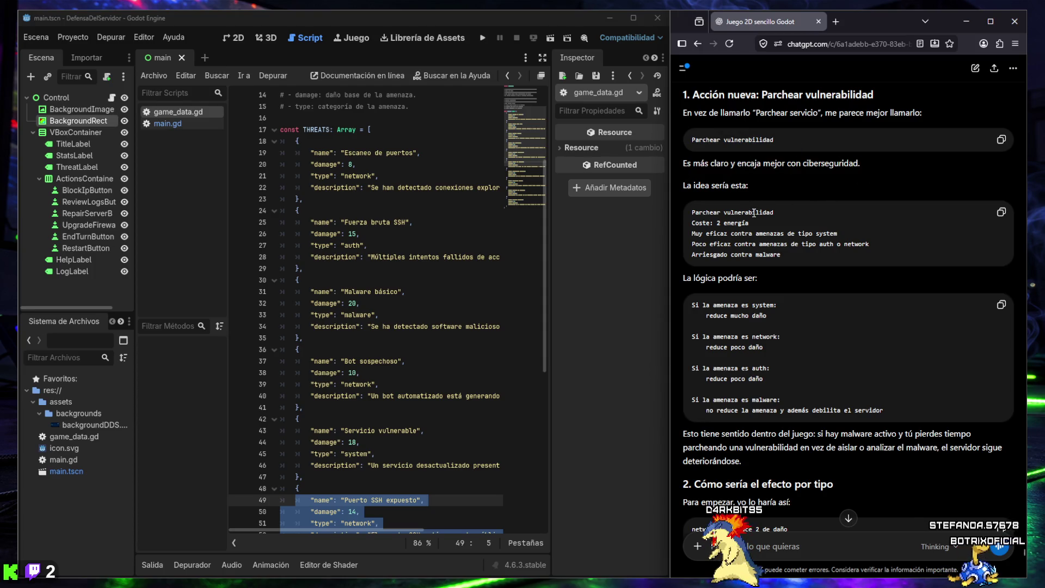
{"action": "scroll", "coordinate": [746, 194], "scroll_direction": "down", "scroll_amount": 2}
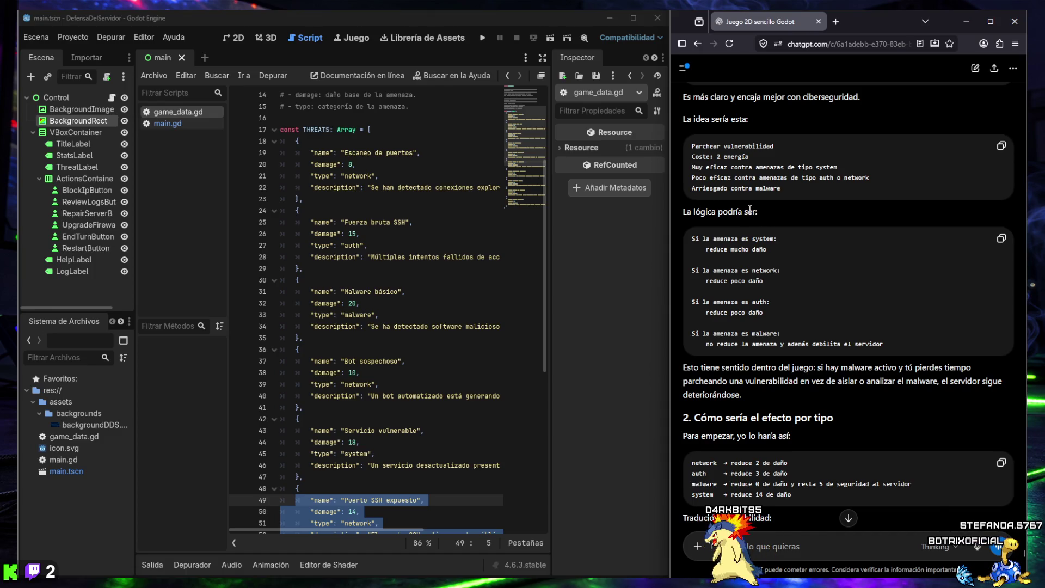
{"action": "scroll", "coordinate": [737, 192], "scroll_direction": "down", "scroll_amount": 2}
{"action": "scroll", "coordinate": [737, 192], "scroll_direction": "up", "scroll_amount": 2}
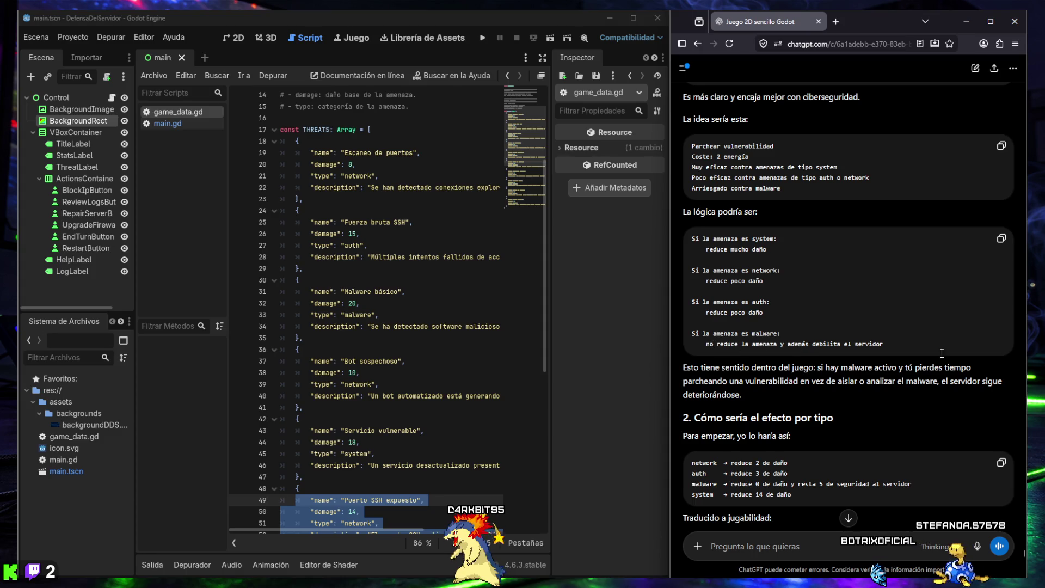
{"action": "scroll", "coordinate": [819, 323], "scroll_direction": "down", "scroll_amount": 2}
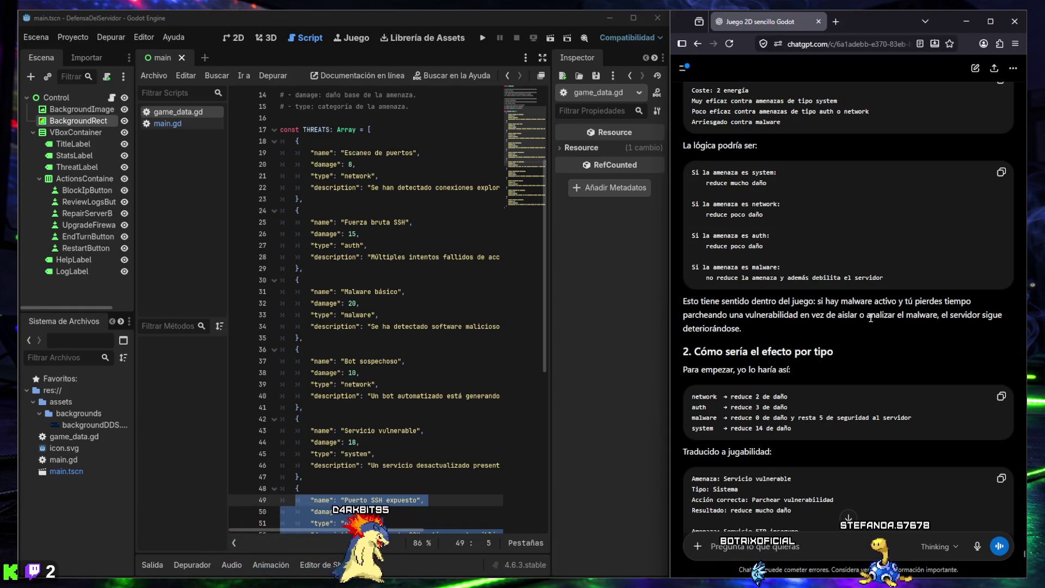
{"action": "scroll", "coordinate": [871, 310], "scroll_direction": "down", "scroll_amount": 2}
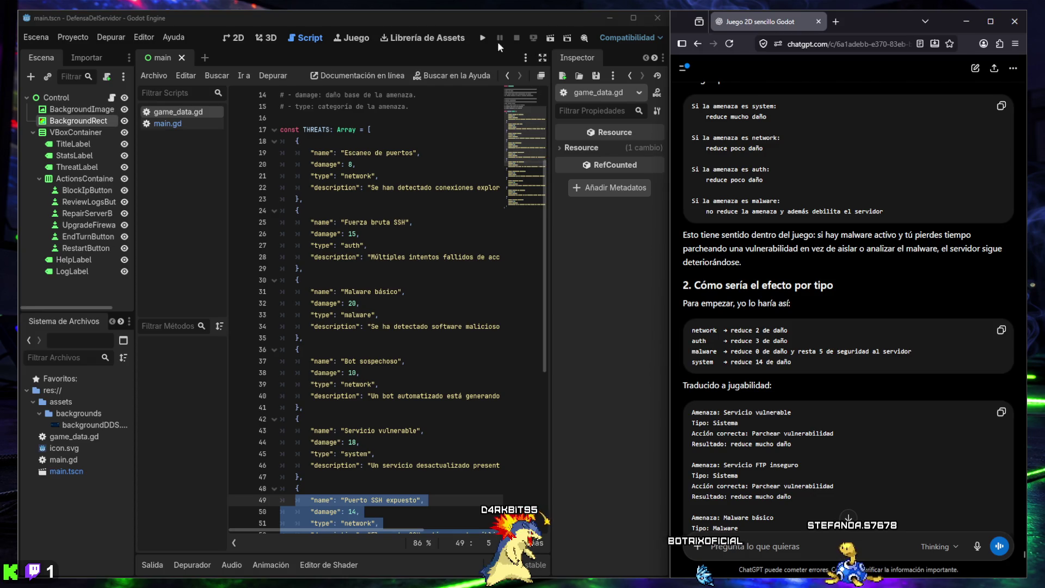
{"action": "left_click", "coordinate": [483, 37]}
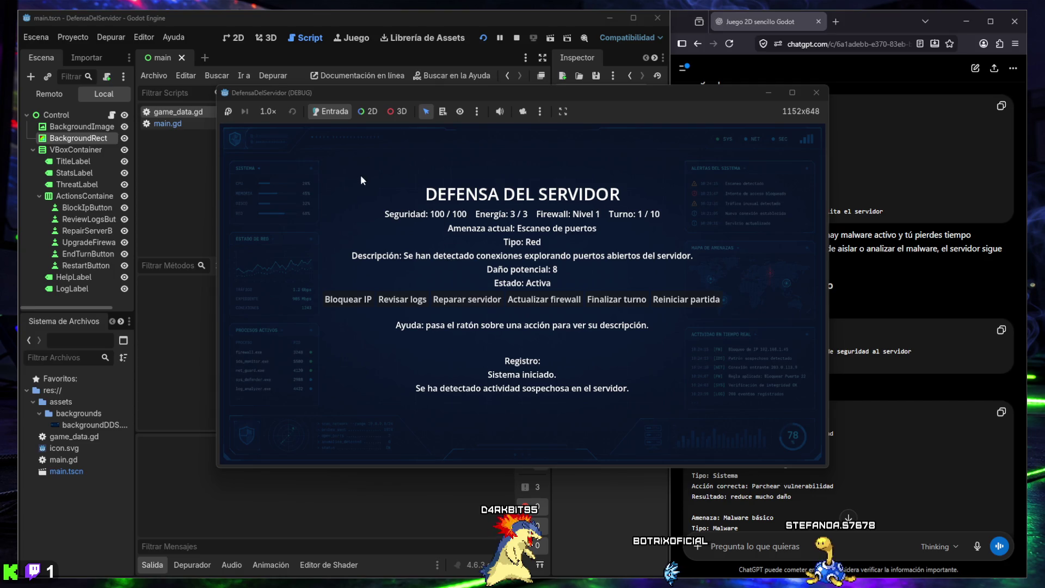
Step: Play through turn 6 as security falls to 19/100 with 81 damage, then stop the game
{"action": "mouse_move", "coordinate": [503, 302]}
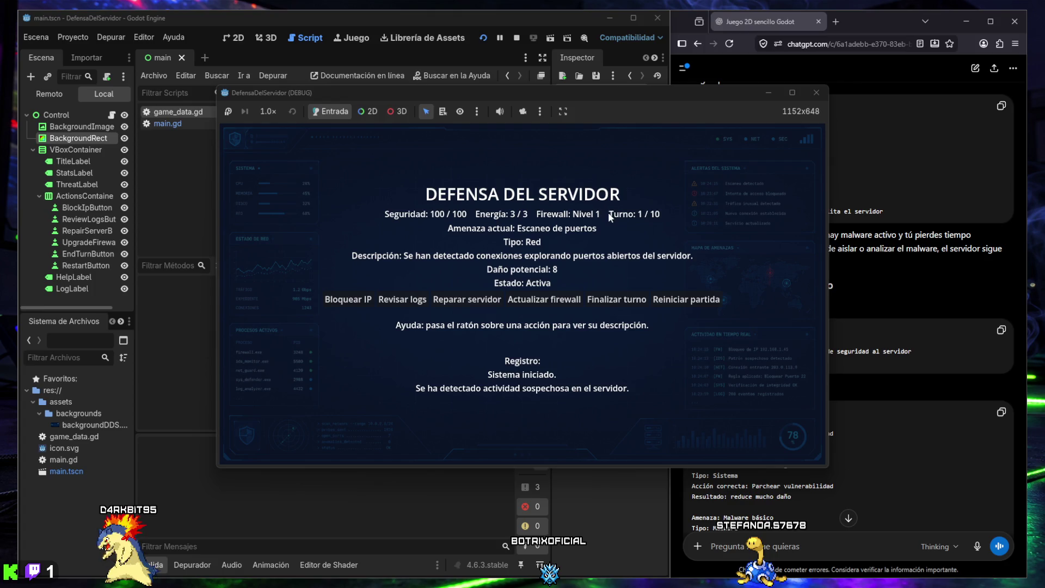
{"action": "left_click", "coordinate": [617, 300]}
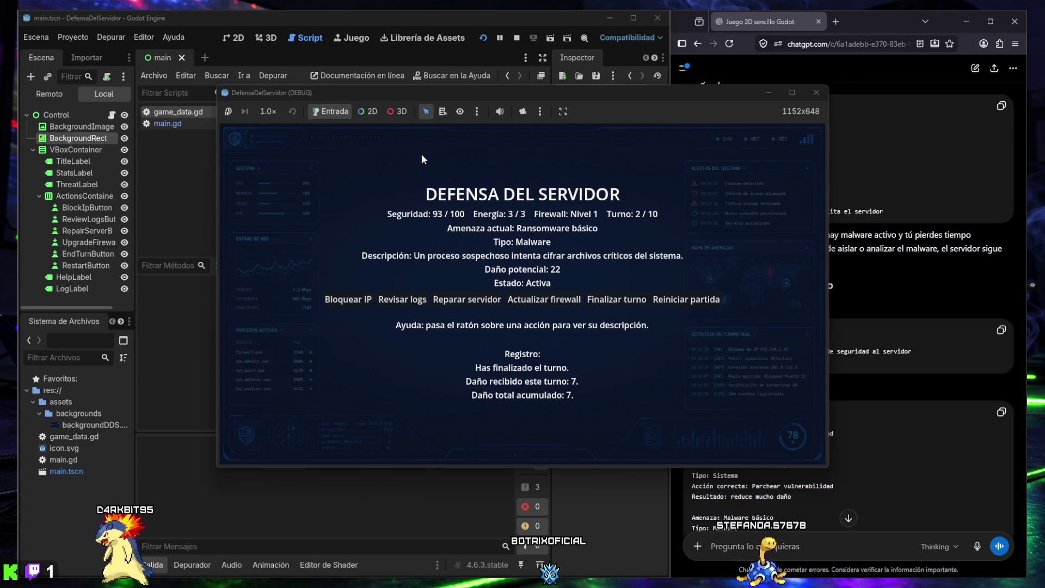
{"action": "left_click", "coordinate": [618, 299]}
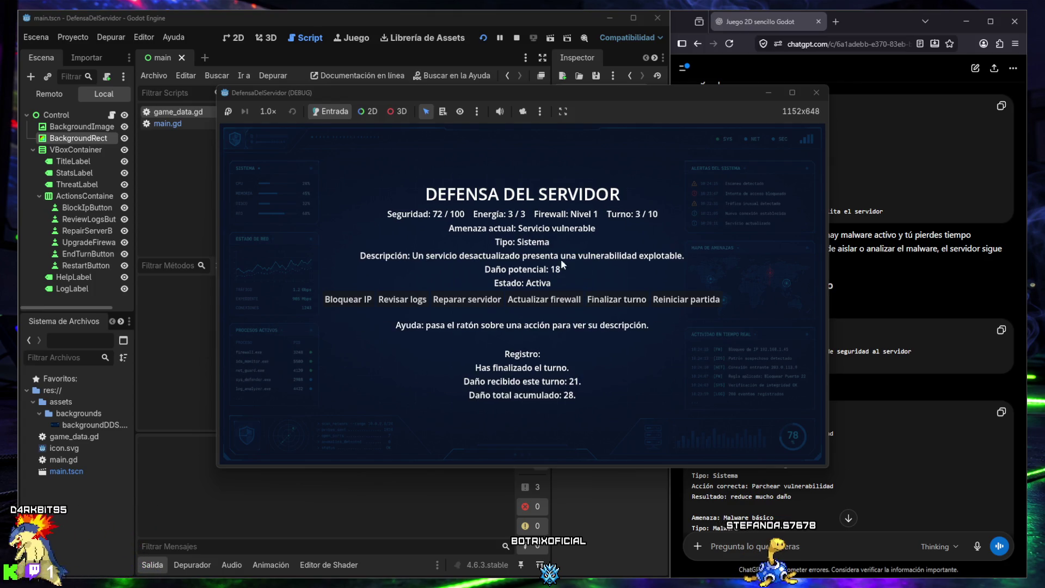
{"action": "left_click", "coordinate": [610, 303]}
{"action": "key", "text": "space"}
{"action": "key", "text": "space"}
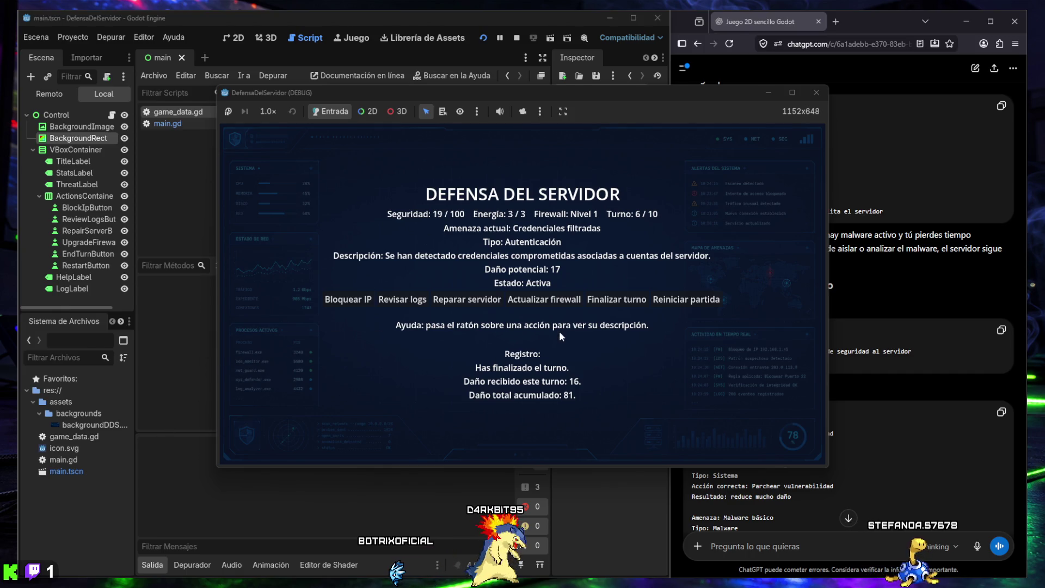
{"action": "left_click", "coordinate": [814, 94]}
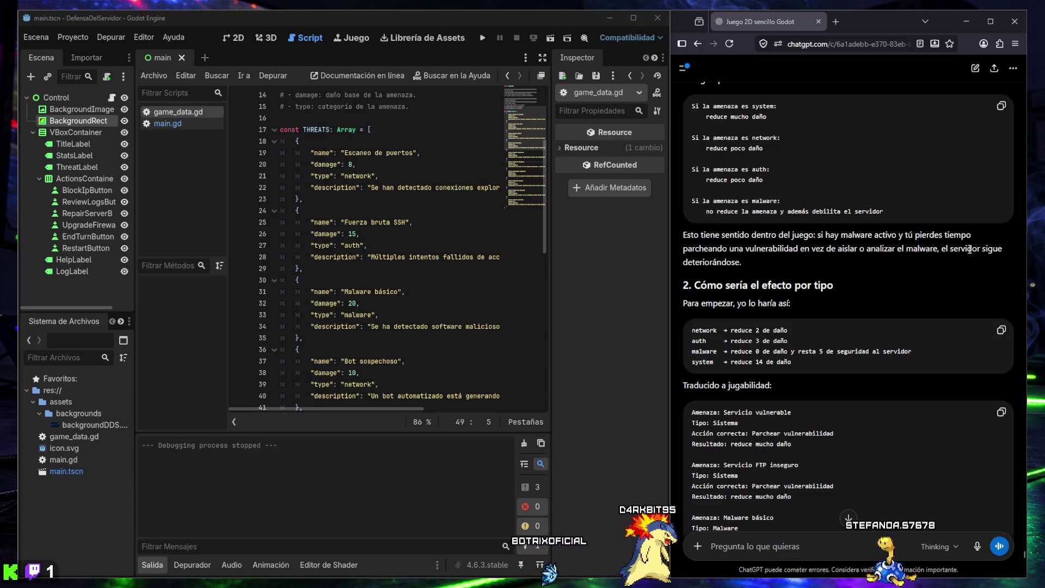
{"action": "scroll", "coordinate": [820, 219], "scroll_direction": "down", "scroll_amount": 2}
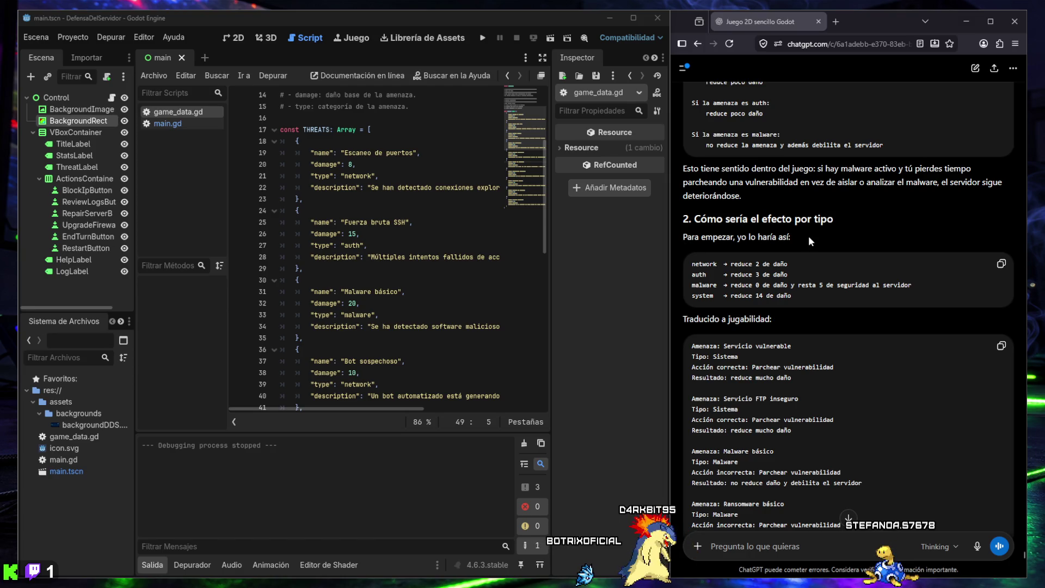
{"action": "left_click_drag", "start_coordinate": [692, 264], "coordinate": [784, 266]}
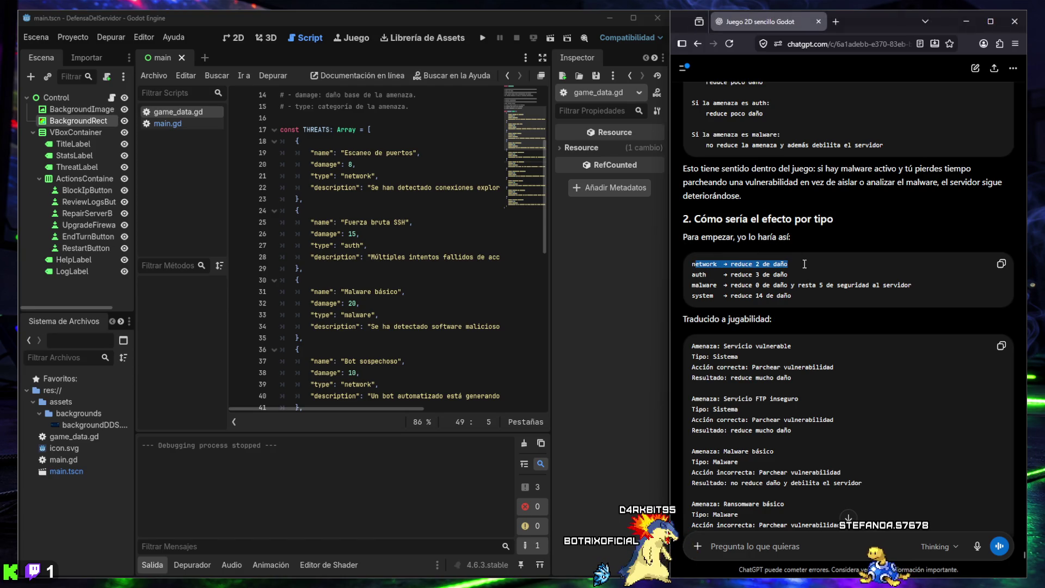
{"action": "mouse_move", "coordinate": [684, 276]}
{"action": "left_mouse_down"}
{"action": "mouse_move", "coordinate": [804, 274]}
{"action": "mouse_move", "coordinate": [707, 283]}
{"action": "mouse_move", "coordinate": [742, 285]}
{"action": "left_mouse_up"}
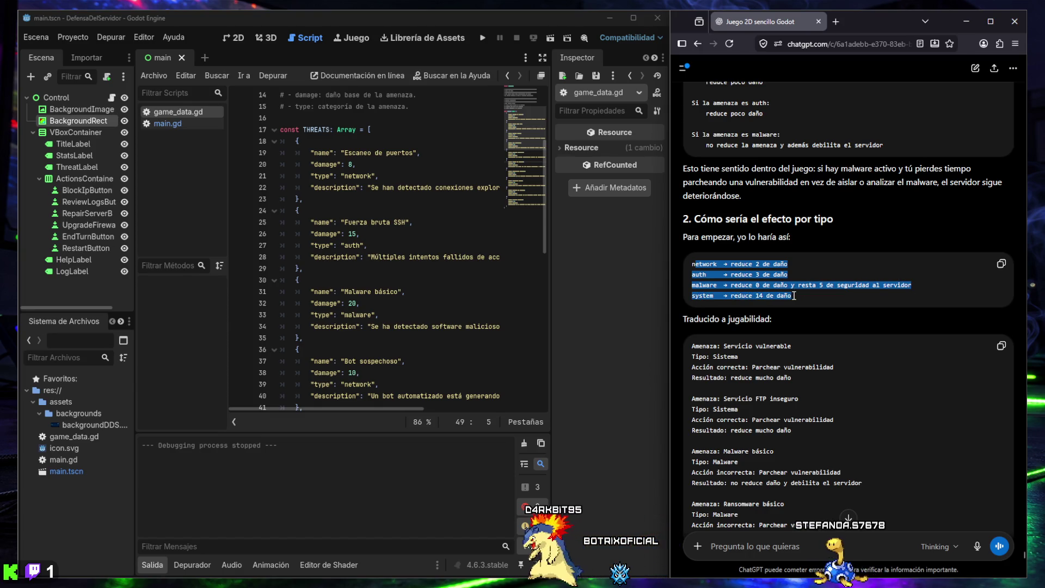
{"action": "scroll", "coordinate": [762, 283], "scroll_direction": "down", "scroll_amount": 2}
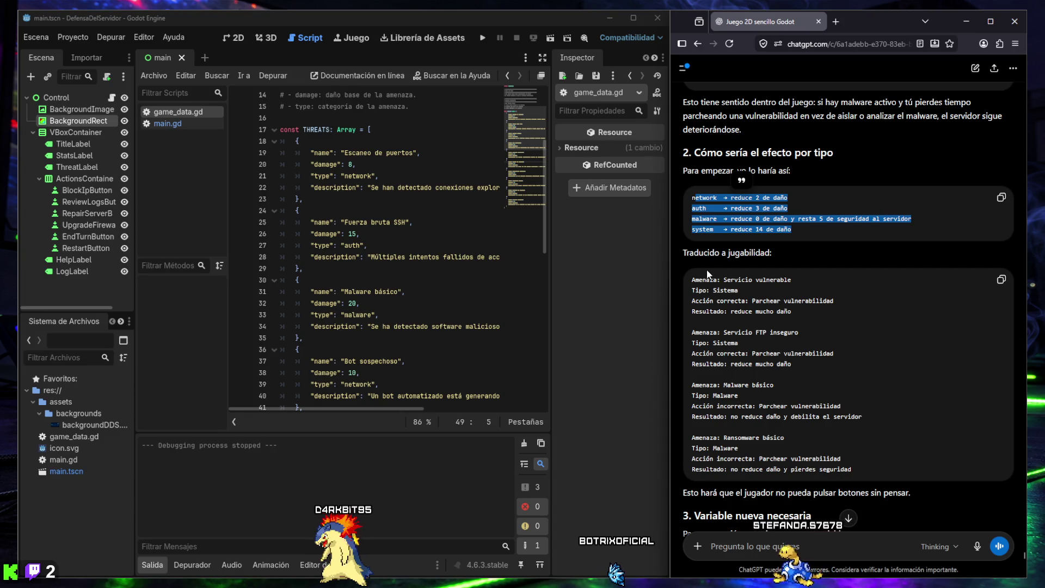
{"action": "scroll", "coordinate": [739, 238], "scroll_direction": "down", "scroll_amount": 2}
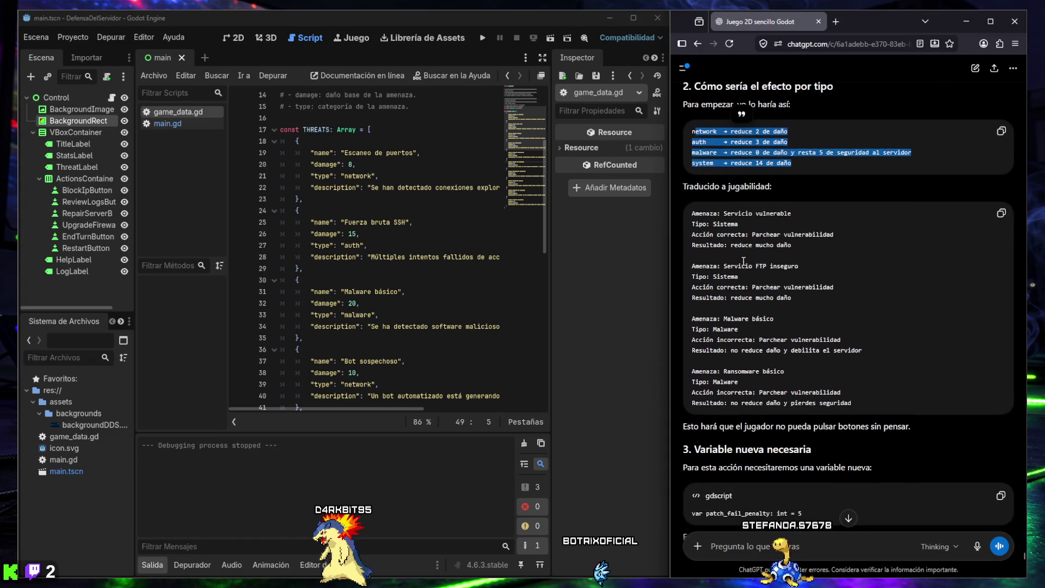
{"action": "scroll", "coordinate": [722, 233], "scroll_direction": "down", "scroll_amount": 2}
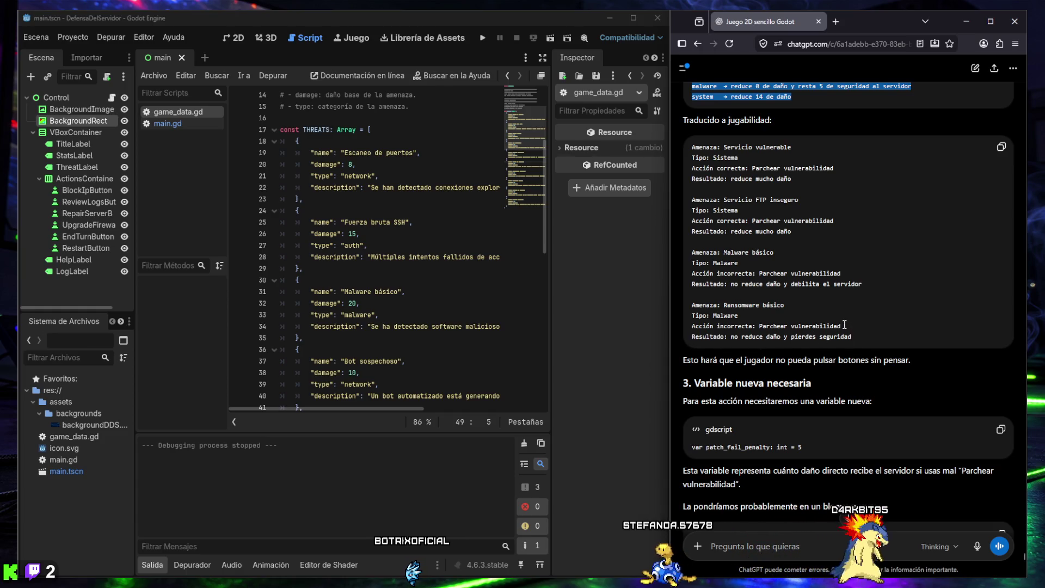
{"action": "scroll", "coordinate": [844, 320], "scroll_direction": "down", "scroll_amount": 2}
{"action": "left_click_drag", "start_coordinate": [713, 294], "coordinate": [853, 300]}
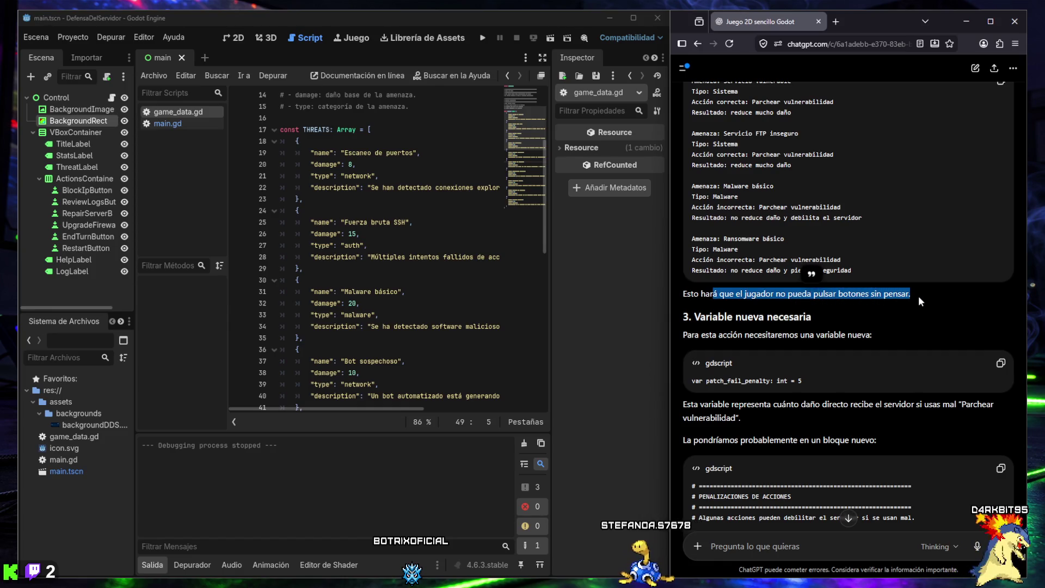
{"action": "left_click_drag", "start_coordinate": [918, 296], "coordinate": [919, 296]}
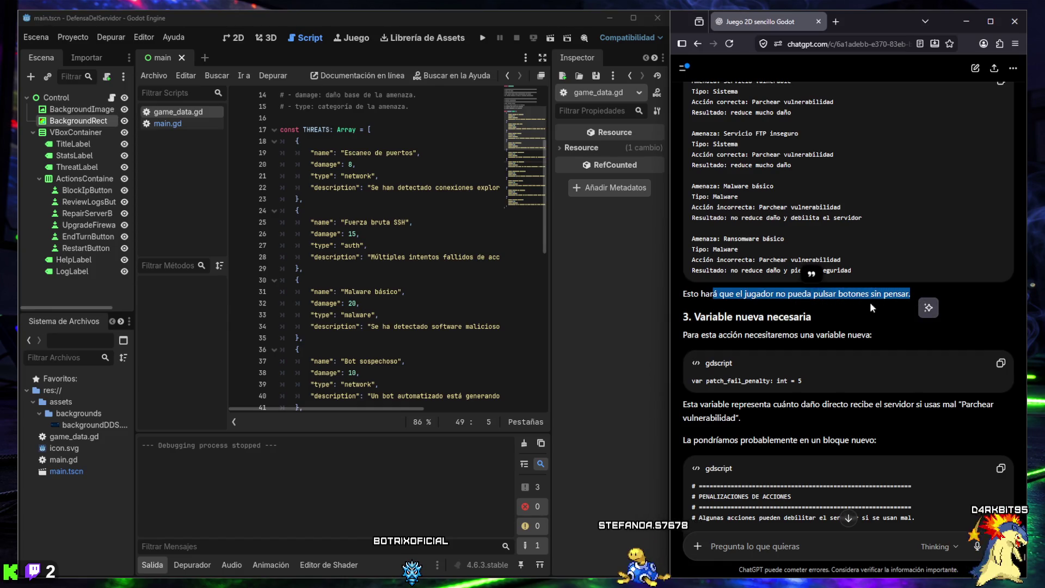
{"action": "left_click", "coordinate": [839, 294]}
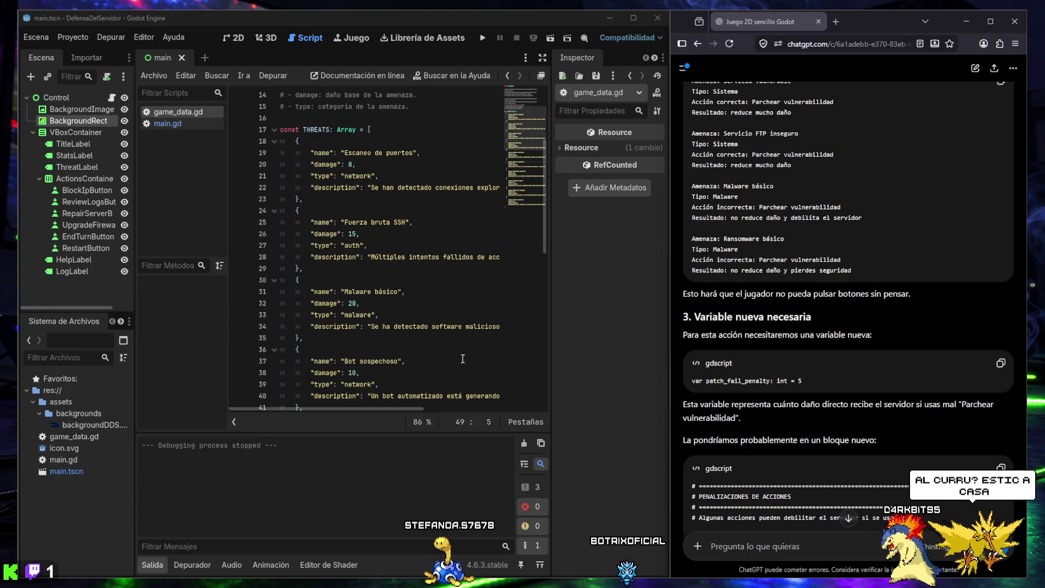
{"action": "mouse_move", "coordinate": [904, 585]}
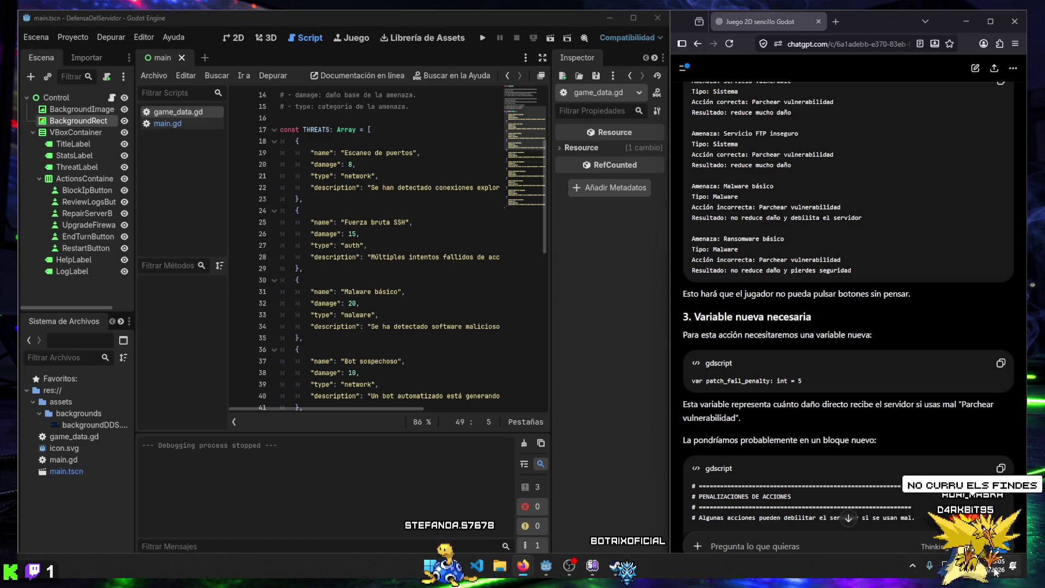
{"action": "left_click", "coordinate": [1010, 566]}
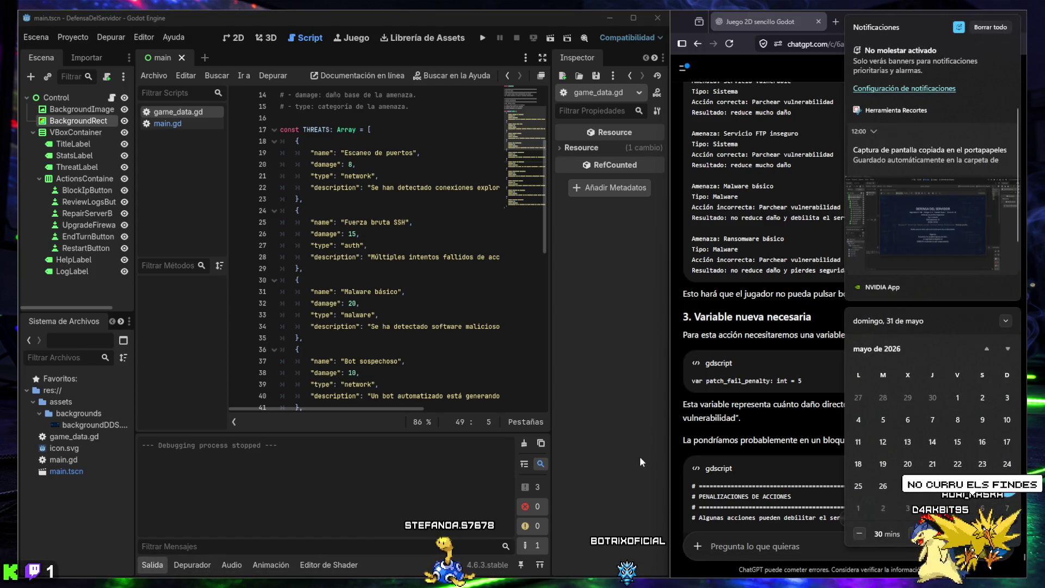
{"action": "left_click", "coordinate": [639, 456]}
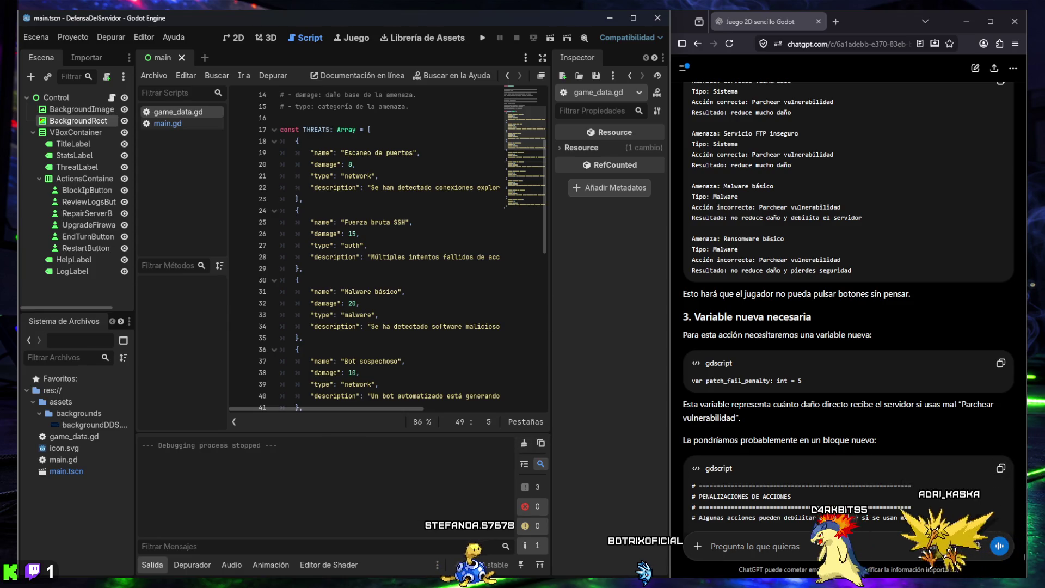
{"action": "left_click", "coordinate": [482, 37]}
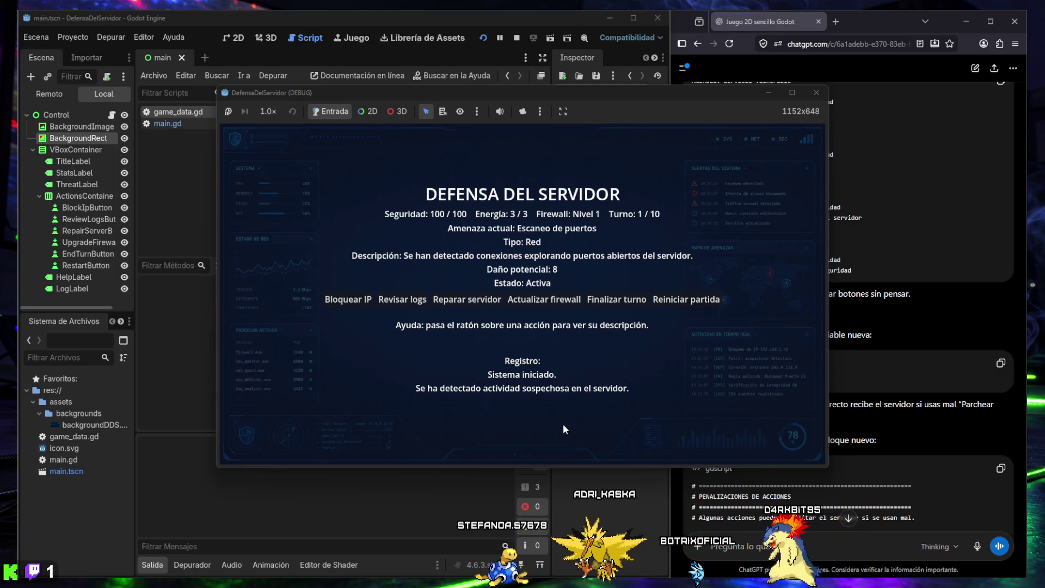
Step: End turns until a turn-7 defeat at 105 total damage, then restart the match at turn 1
{"action": "mouse_move", "coordinate": [384, 305]}
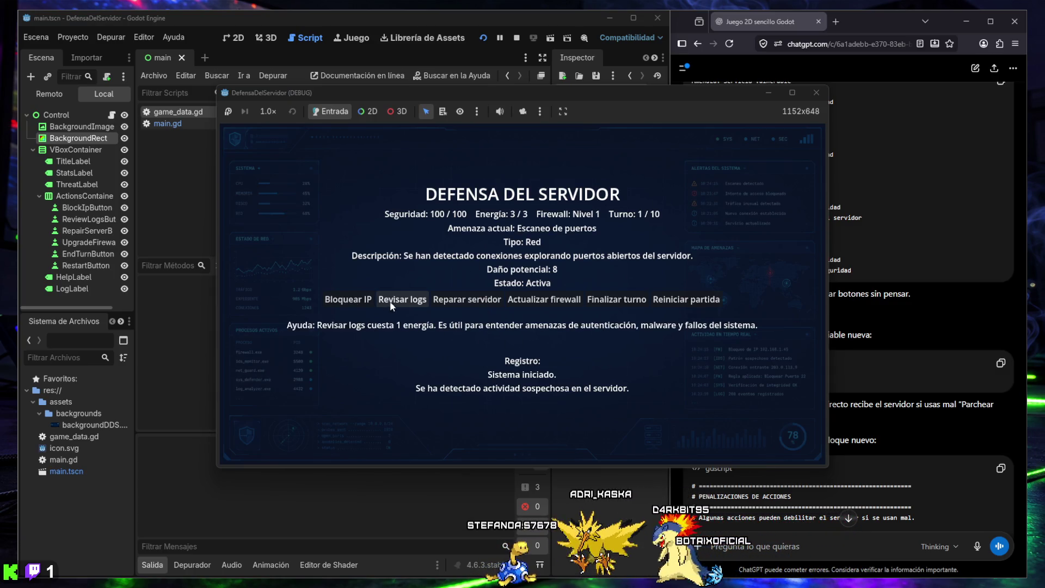
{"action": "mouse_move", "coordinate": [592, 310]}
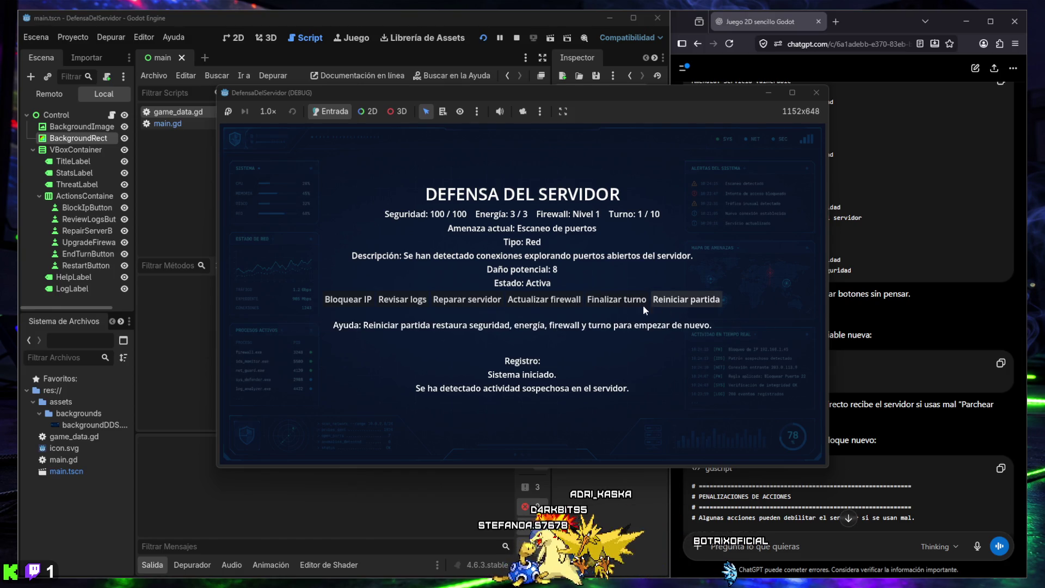
{"action": "mouse_move", "coordinate": [536, 306]}
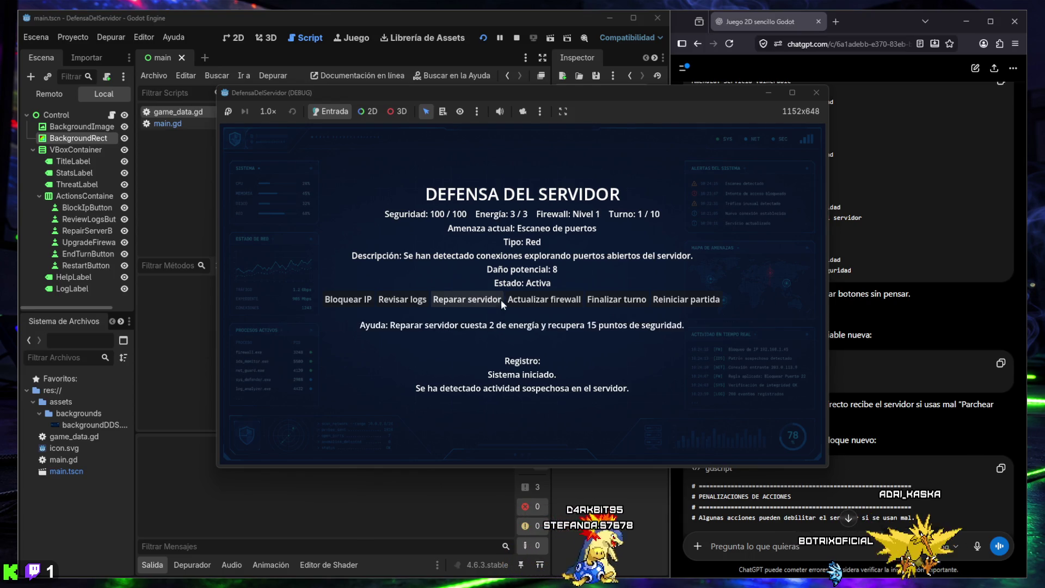
{"action": "left_click", "coordinate": [611, 300]}
{"action": "left_click", "coordinate": [611, 301]}
{"action": "left_click", "coordinate": [611, 300]}
{"action": "left_click", "coordinate": [611, 301]}
{"action": "left_click", "coordinate": [611, 300]}
{"action": "left_click", "coordinate": [611, 300]}
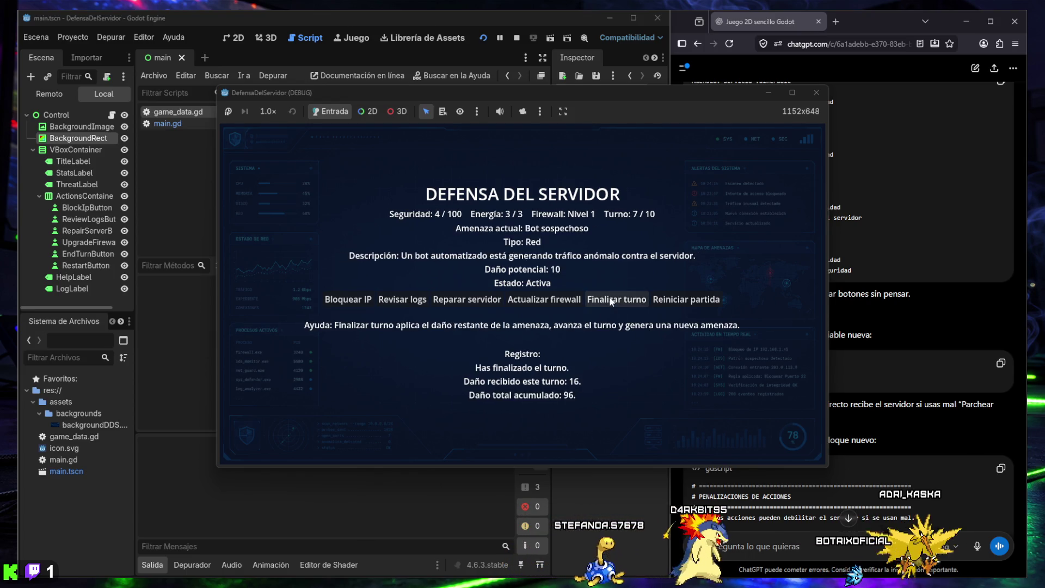
{"action": "left_click", "coordinate": [623, 303]}
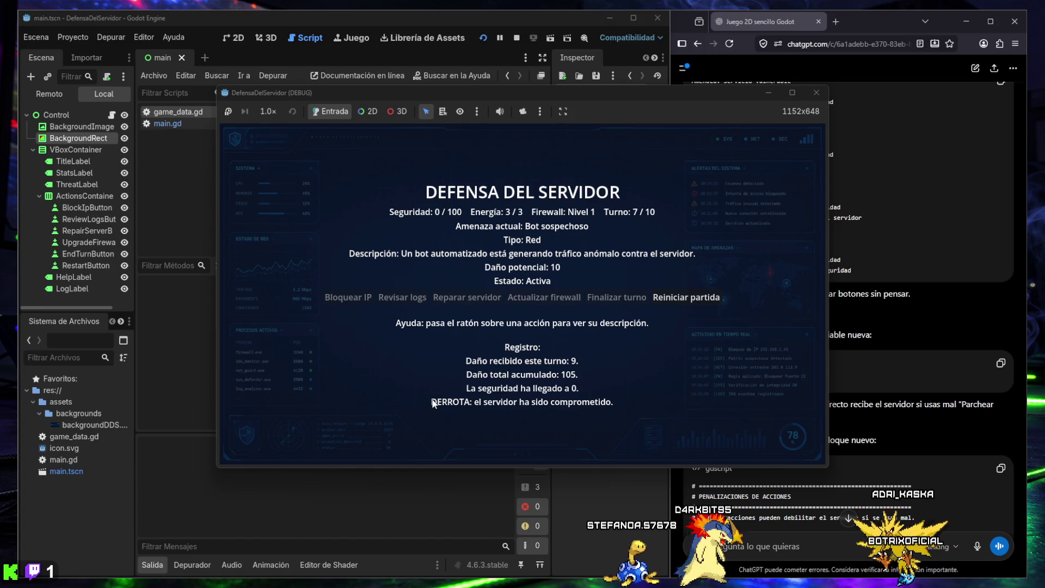
{"action": "left_click", "coordinate": [686, 298]}
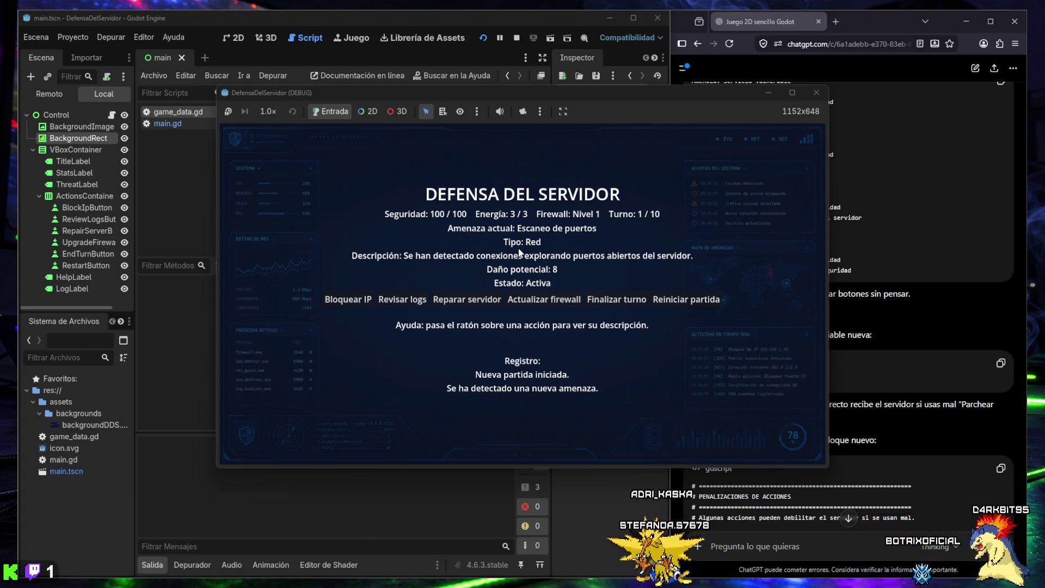
Step: Block the port-scan IP on turn 1, then upgrade the firewall to level 2 and review logs on turn 2
{"action": "left_click", "coordinate": [353, 305]}
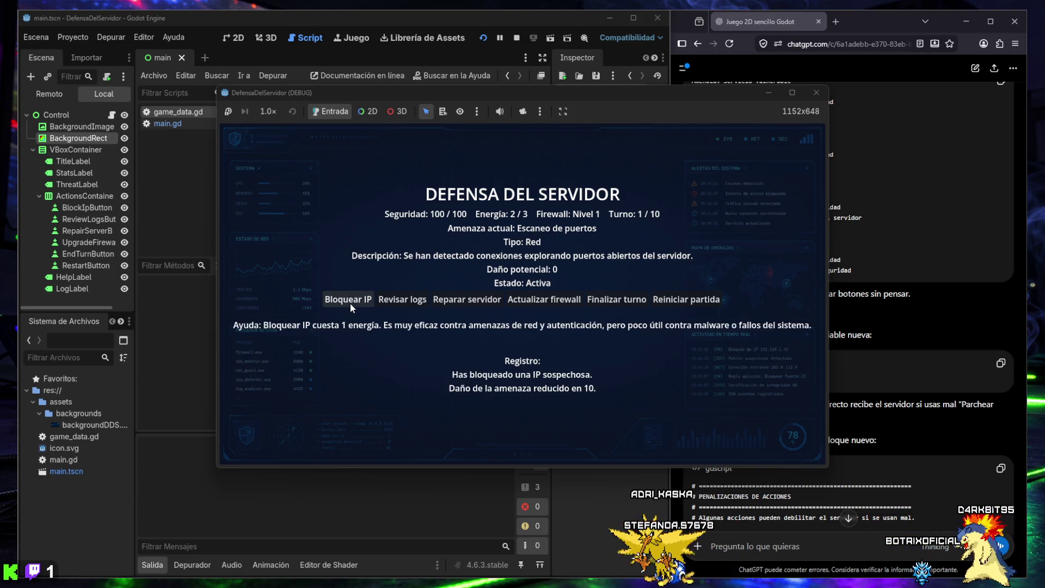
{"action": "left_click", "coordinate": [597, 304]}
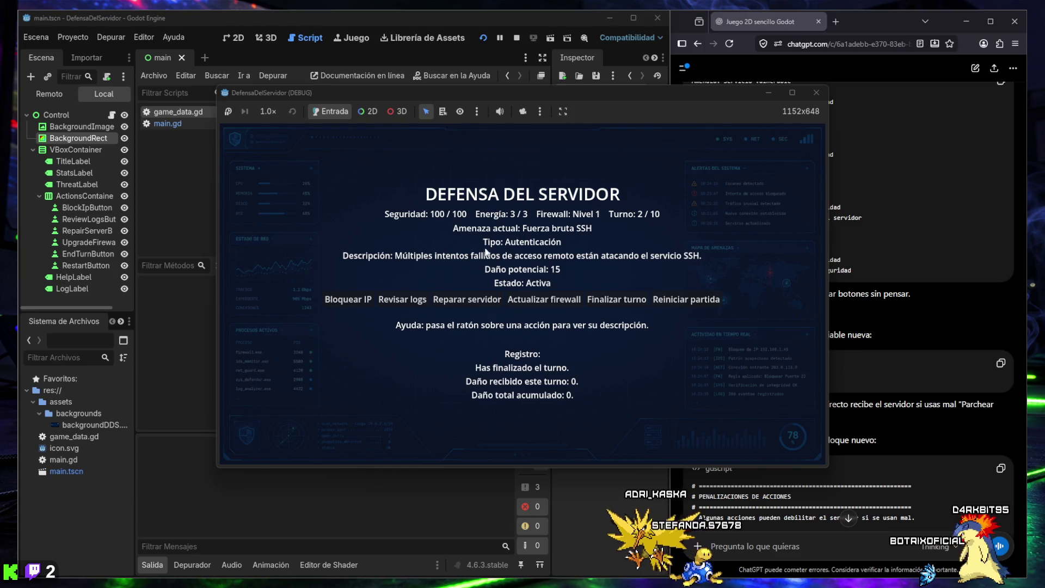
{"action": "mouse_move", "coordinate": [398, 303]}
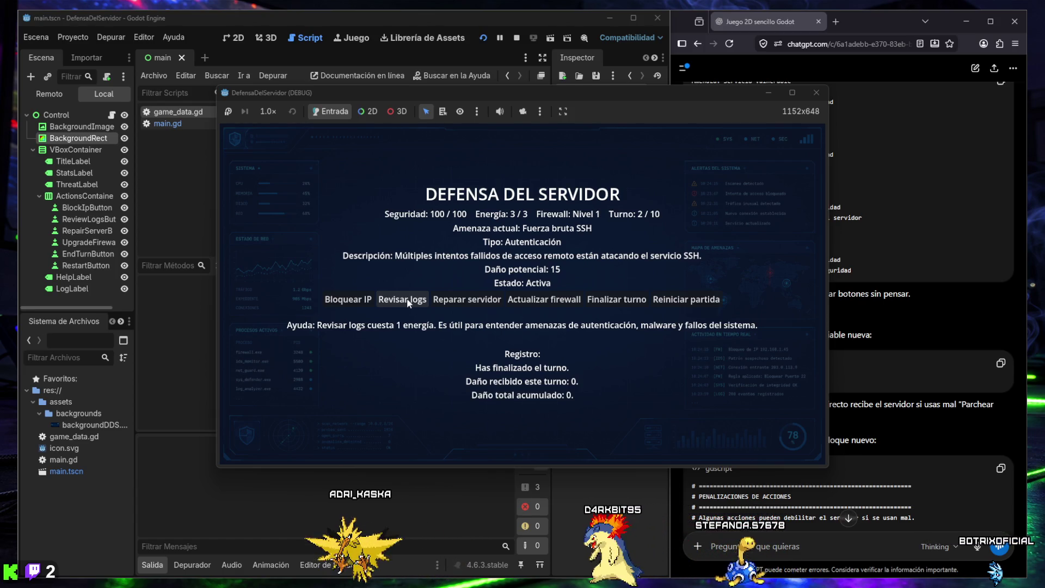
{"action": "left_click", "coordinate": [547, 299]}
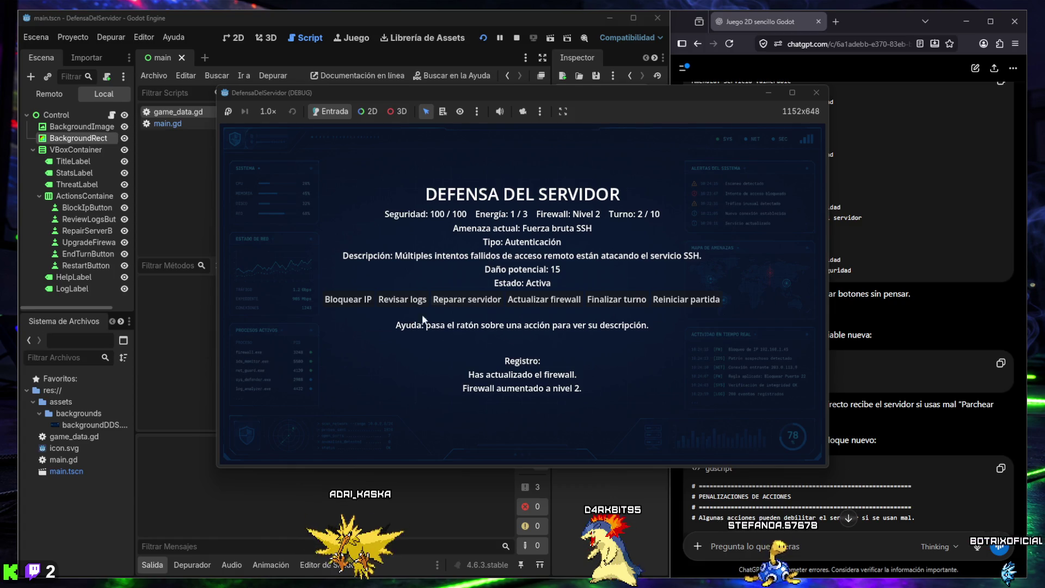
{"action": "left_click", "coordinate": [402, 301]}
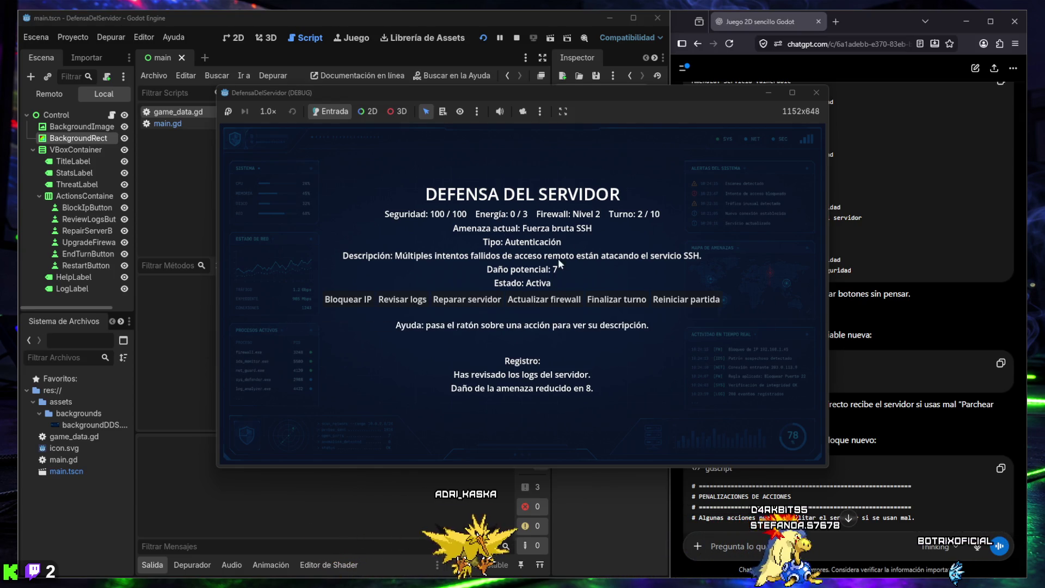
{"action": "left_click", "coordinate": [407, 299]}
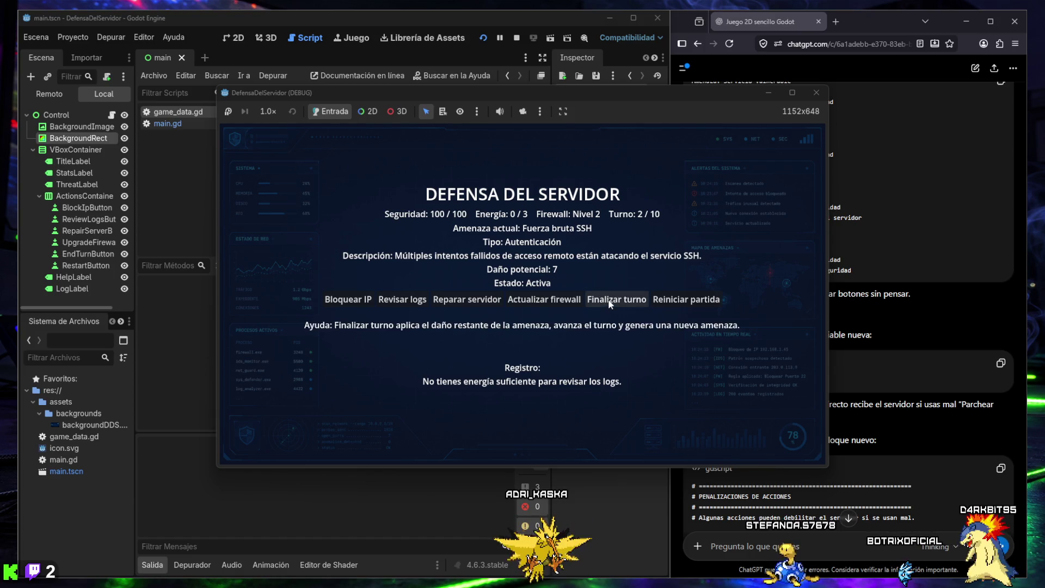
{"action": "left_click", "coordinate": [603, 299]}
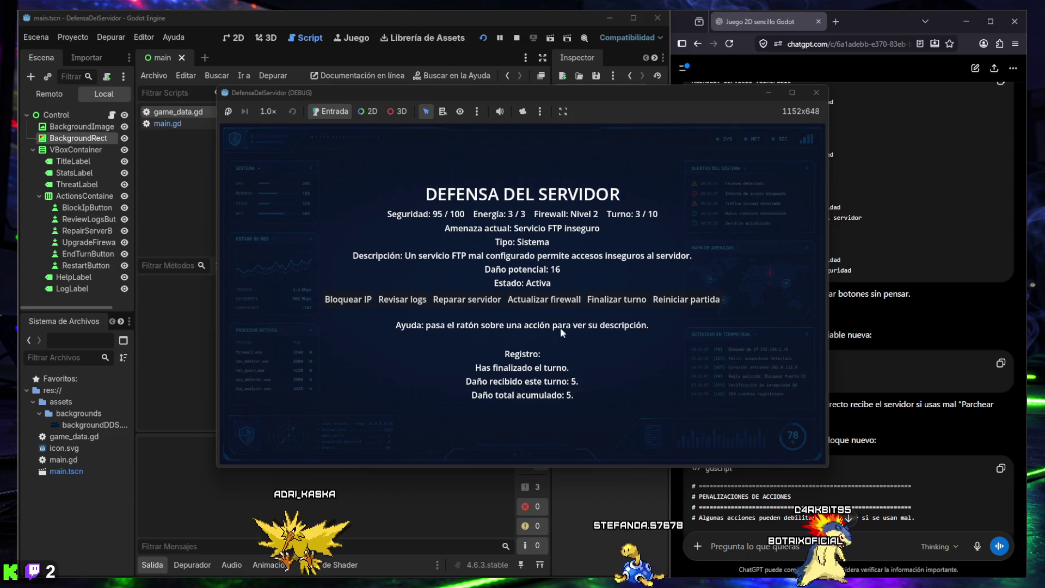
Step: Raise the firewall to level 3 on turn 3, then review logs twice to zero the SSH threat
{"action": "left_click", "coordinate": [543, 299]}
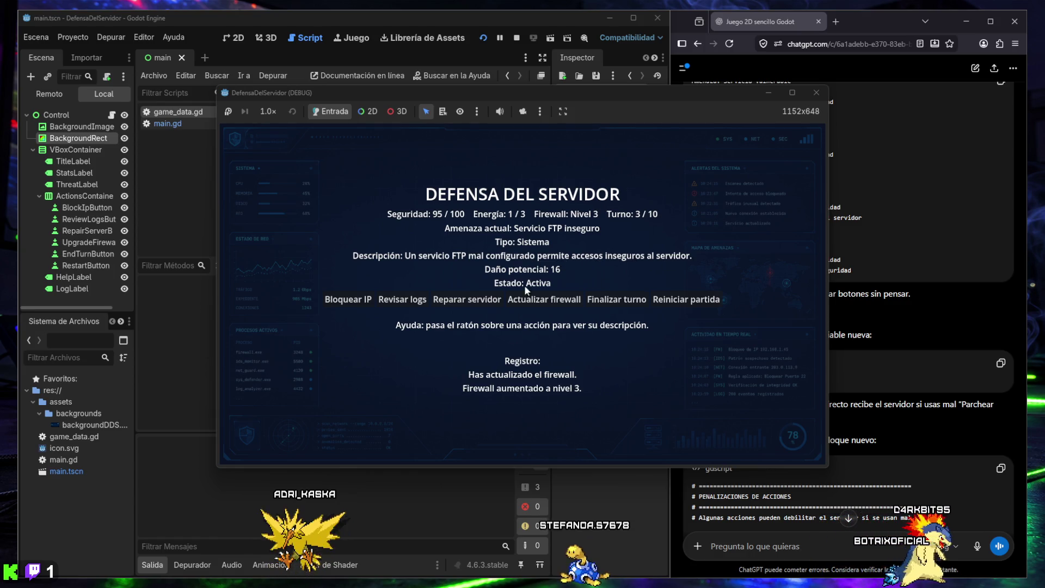
{"action": "left_click", "coordinate": [355, 301]}
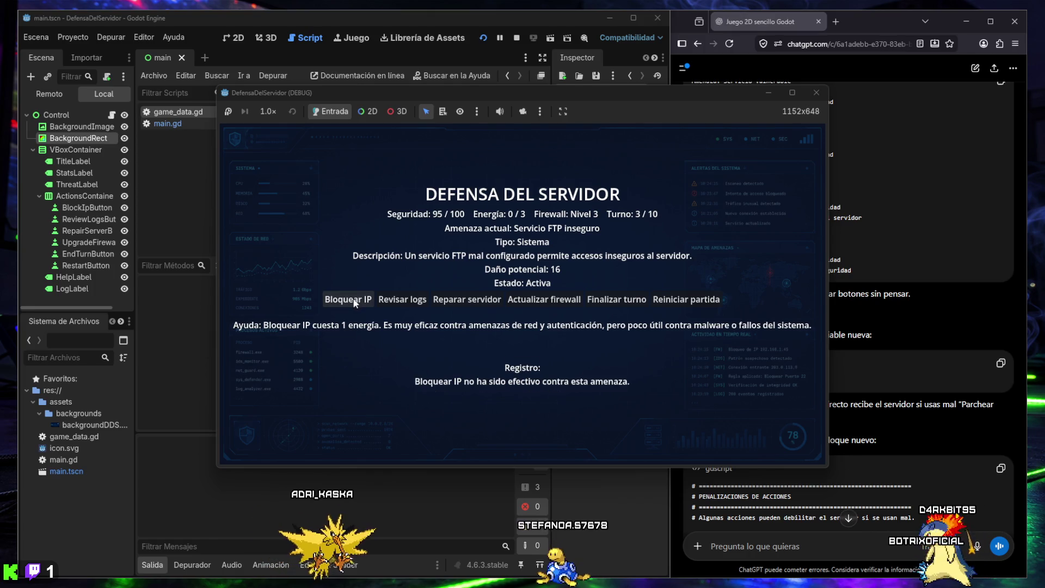
{"action": "left_click", "coordinate": [615, 300]}
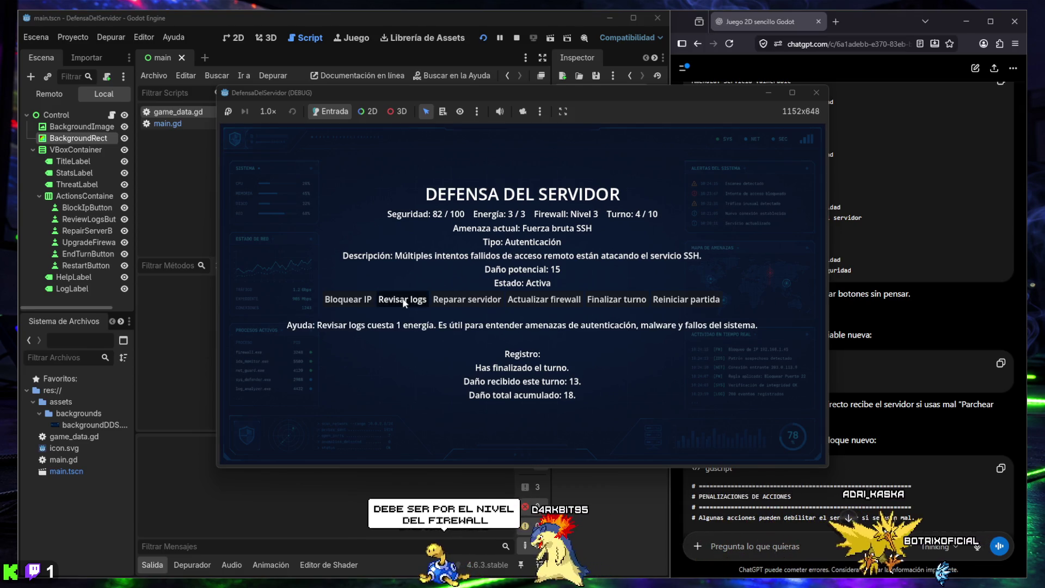
{"action": "left_click", "coordinate": [404, 301]}
{"action": "left_click", "coordinate": [404, 301]}
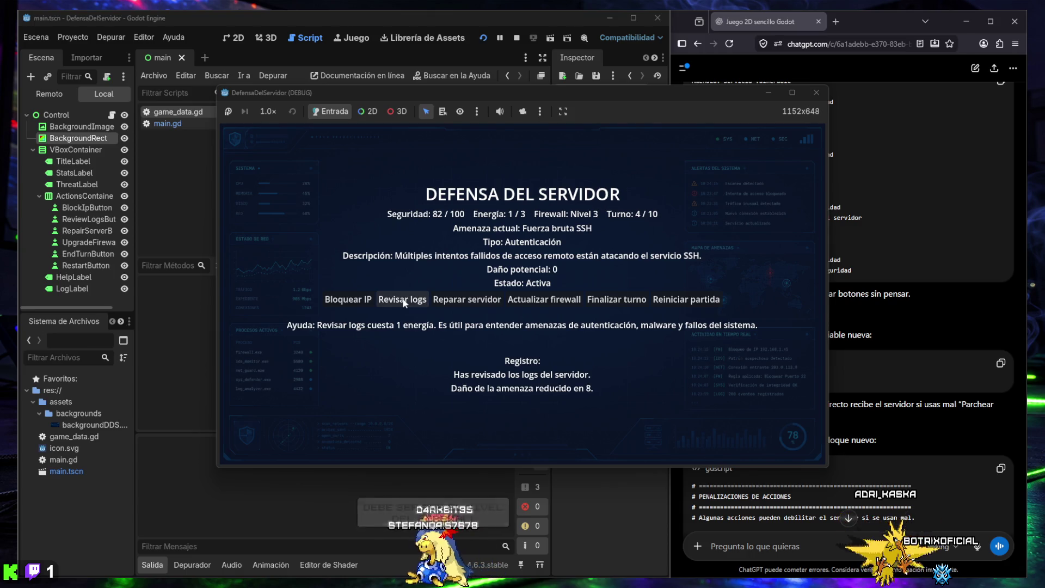
{"action": "left_click", "coordinate": [548, 303]}
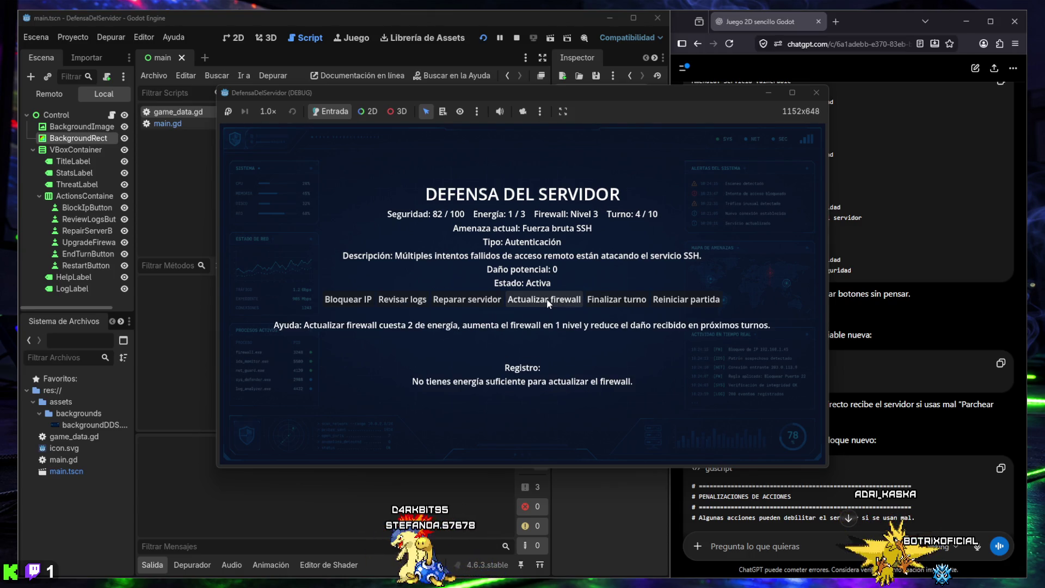
{"action": "left_click", "coordinate": [607, 301]}
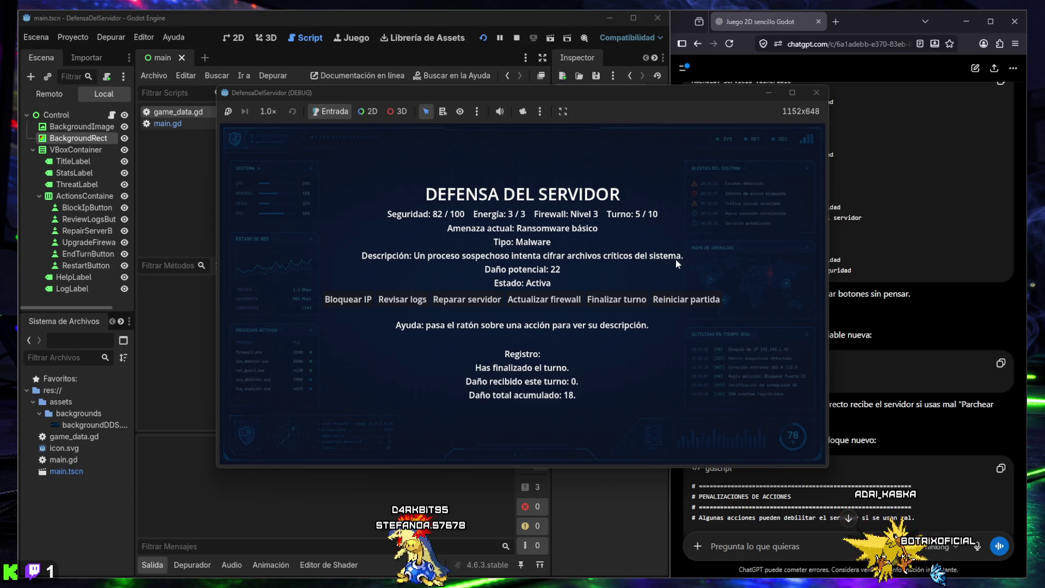
Step: Counter the ransomware with Bloquear IP and two log reviews, end turn 5, then restart the match
{"action": "left_click", "coordinate": [348, 303]}
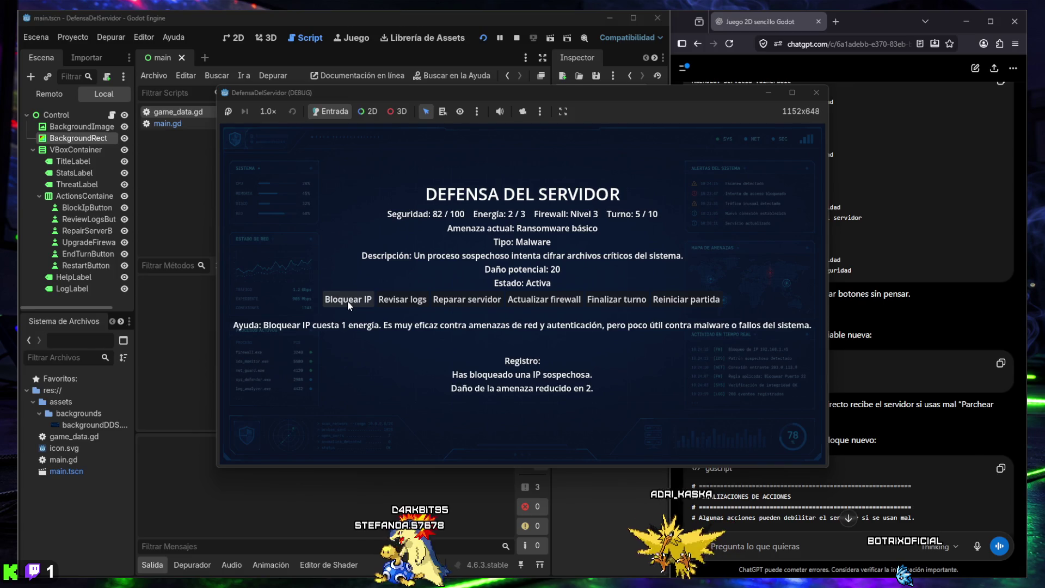
{"action": "left_click", "coordinate": [397, 301]}
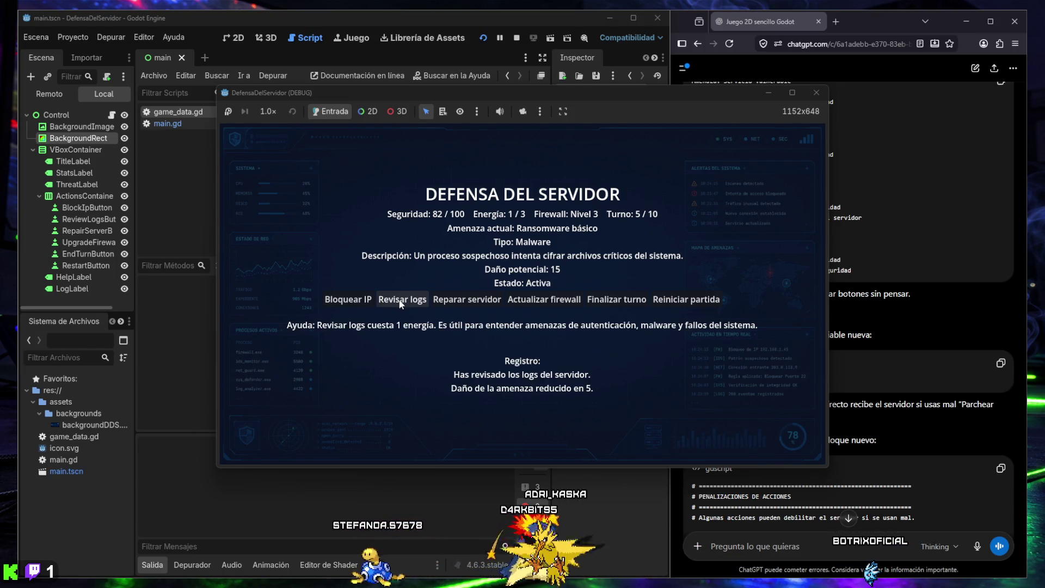
{"action": "left_click", "coordinate": [390, 301]}
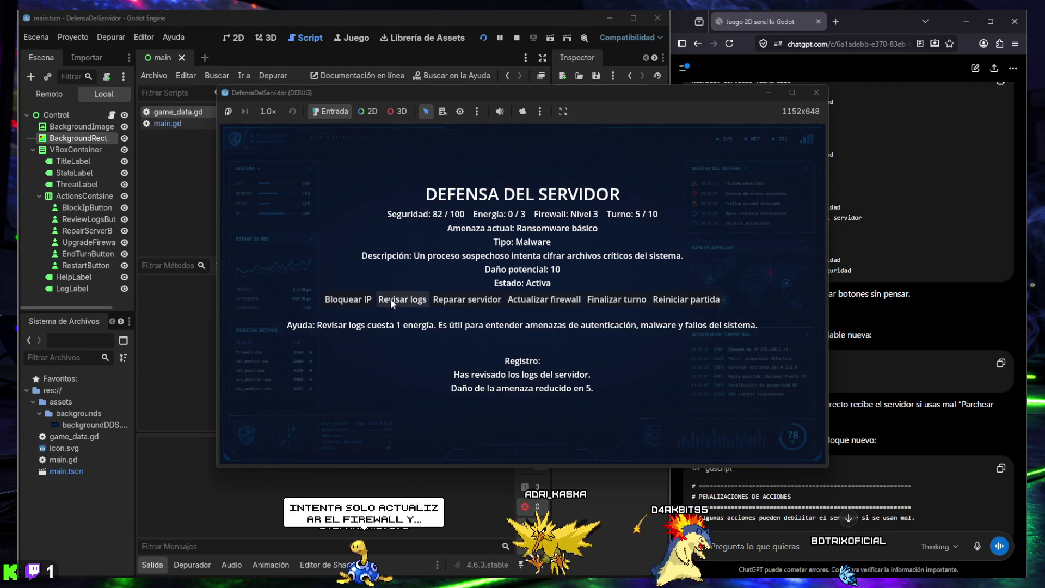
{"action": "left_click", "coordinate": [611, 301]}
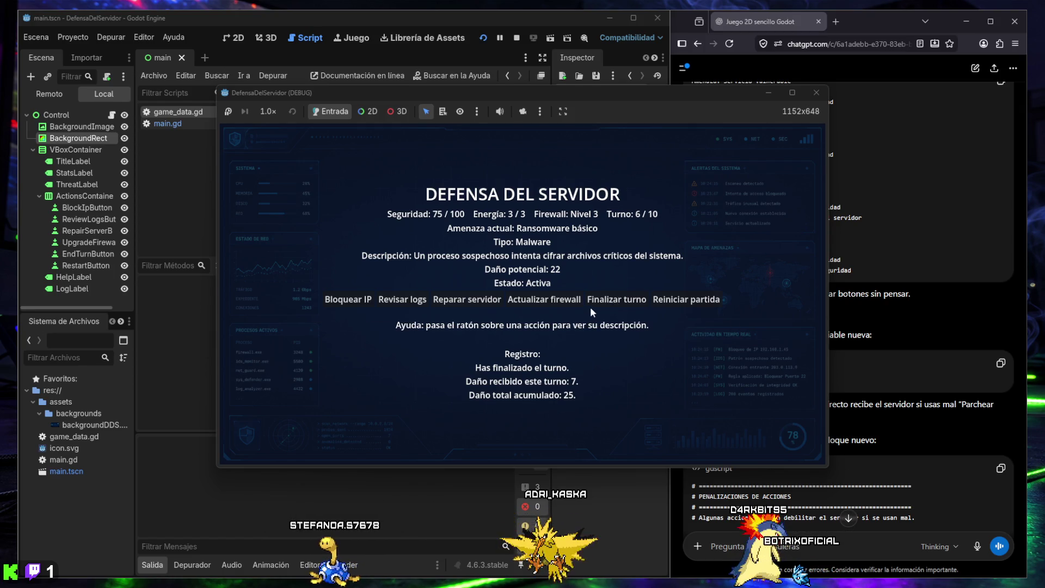
{"action": "left_click", "coordinate": [671, 301]}
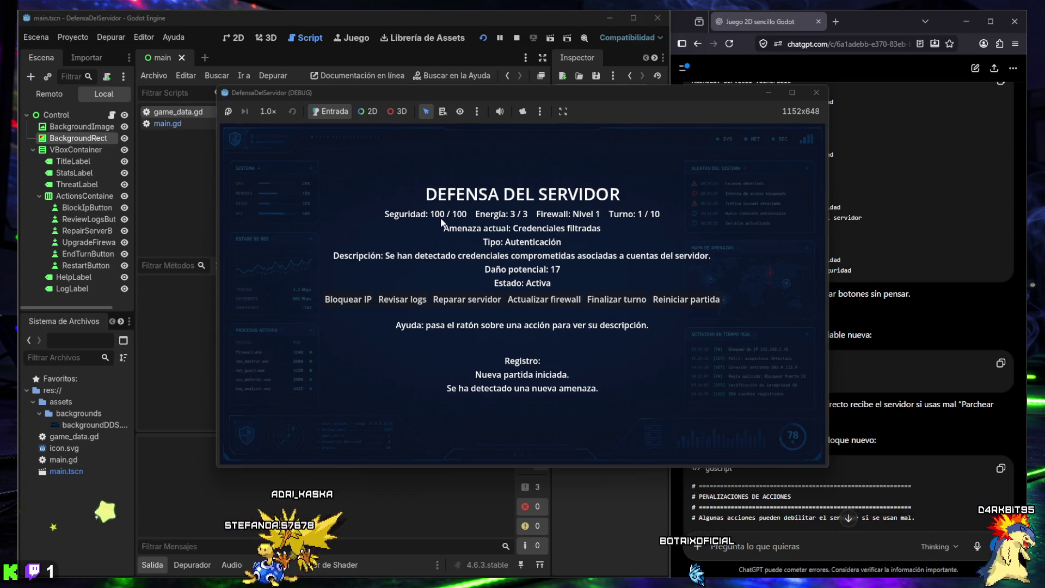
Step: Play turns 1–3, upgrading the firewall to level 4 and blocking IPs, reaching 69/100 security
{"action": "mouse_move", "coordinate": [544, 302]}
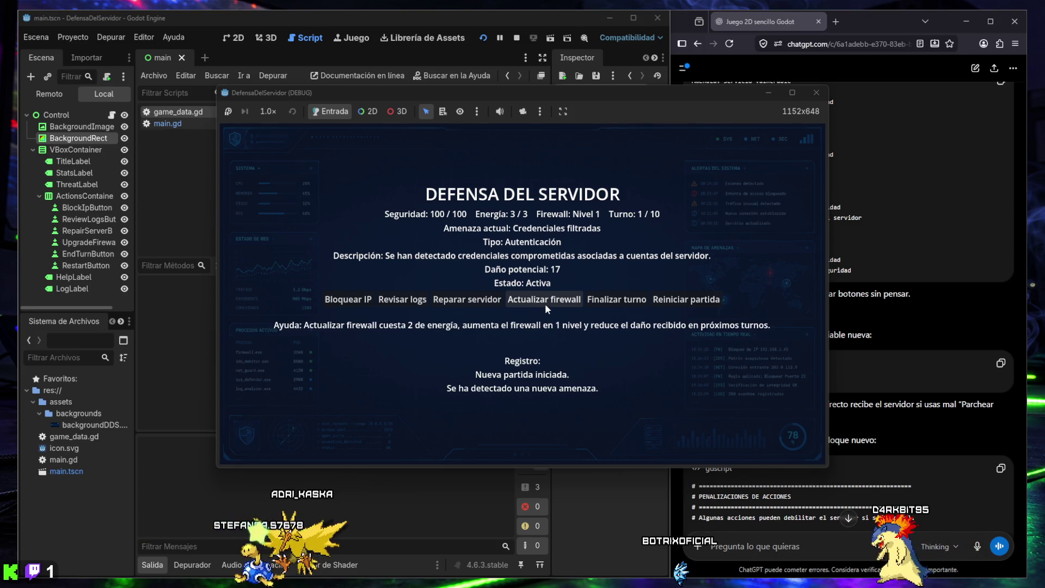
{"action": "left_click", "coordinate": [544, 298]}
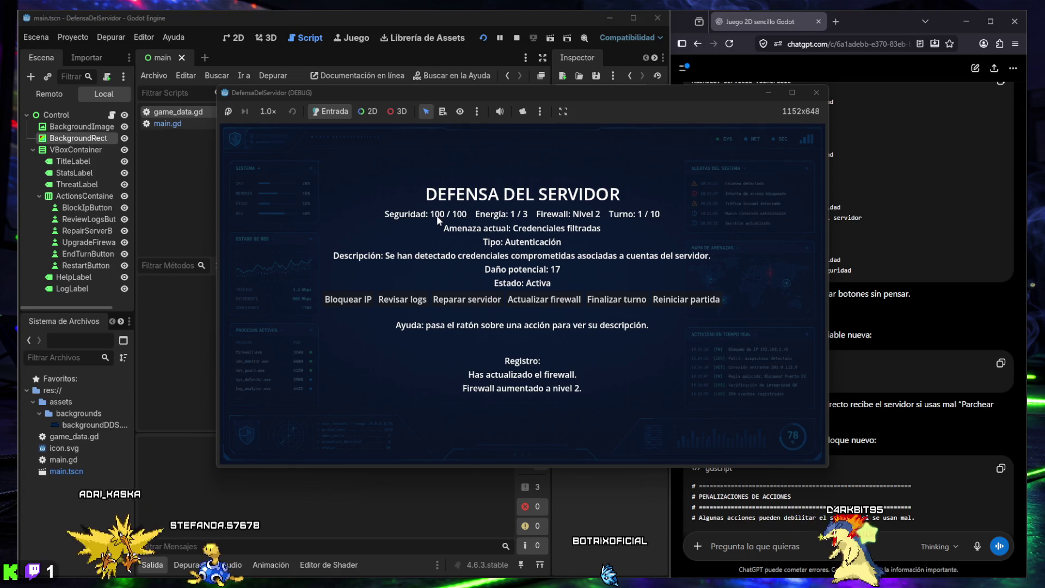
{"action": "left_click", "coordinate": [620, 300]}
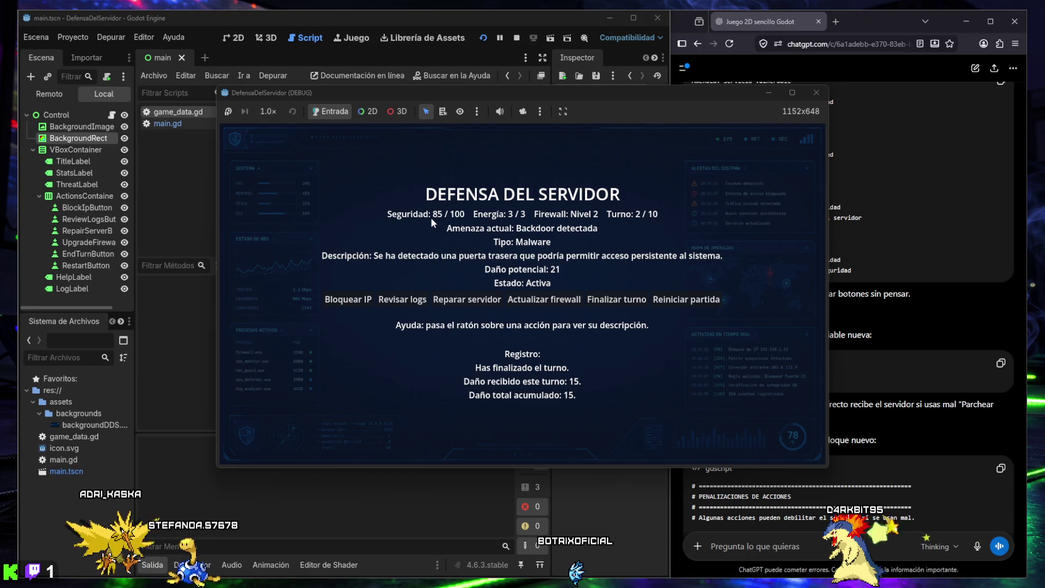
{"action": "left_click", "coordinate": [547, 301]}
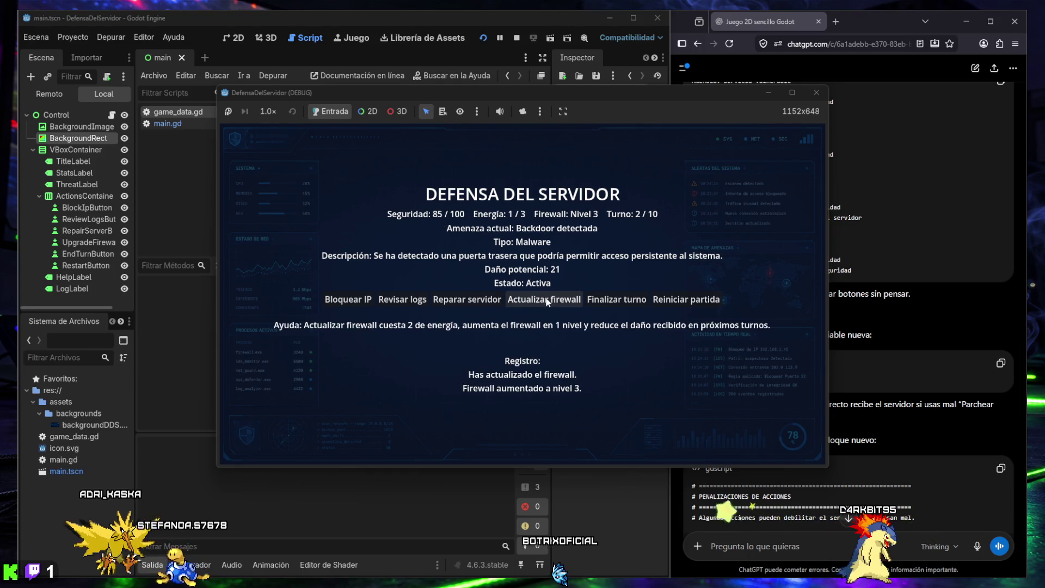
{"action": "left_click", "coordinate": [547, 300]}
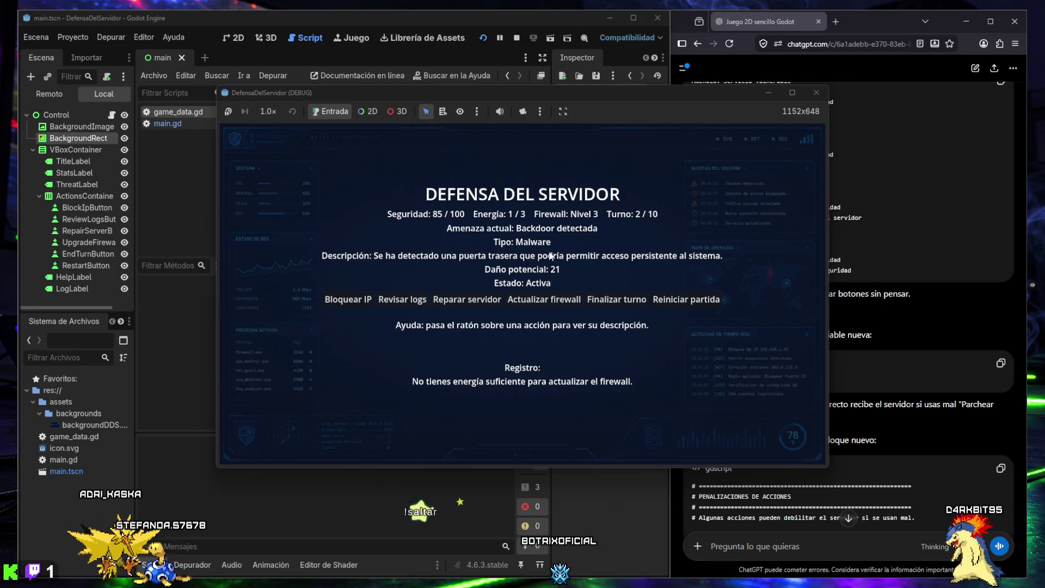
{"action": "left_click", "coordinate": [347, 299]}
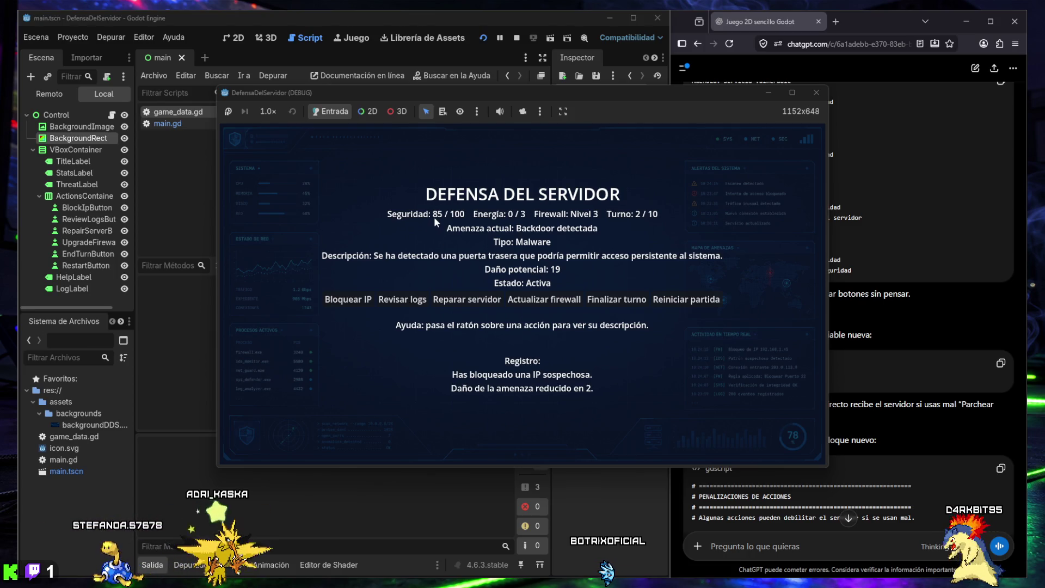
{"action": "left_click", "coordinate": [605, 302]}
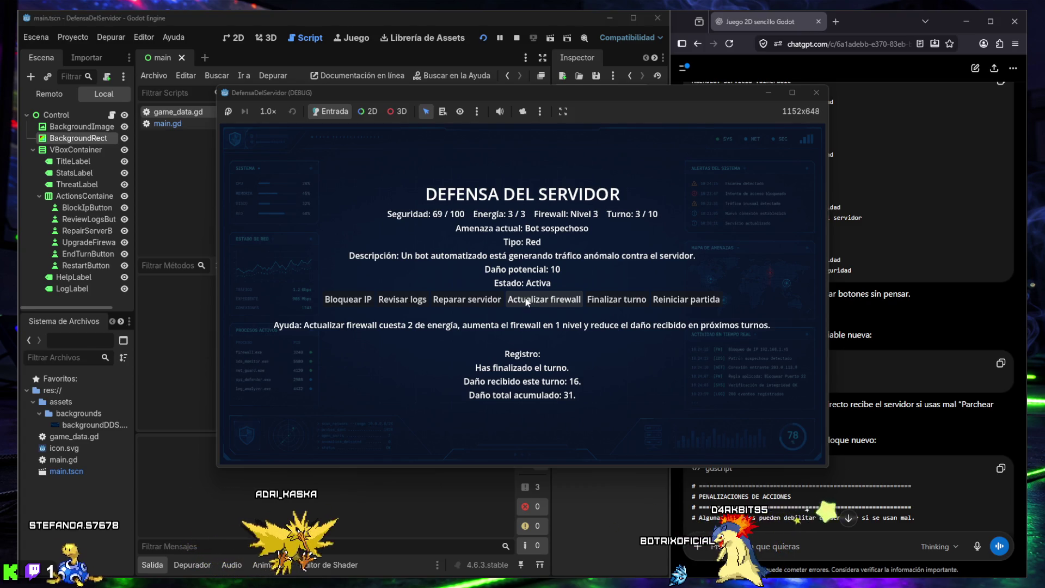
{"action": "left_click", "coordinate": [347, 300]}
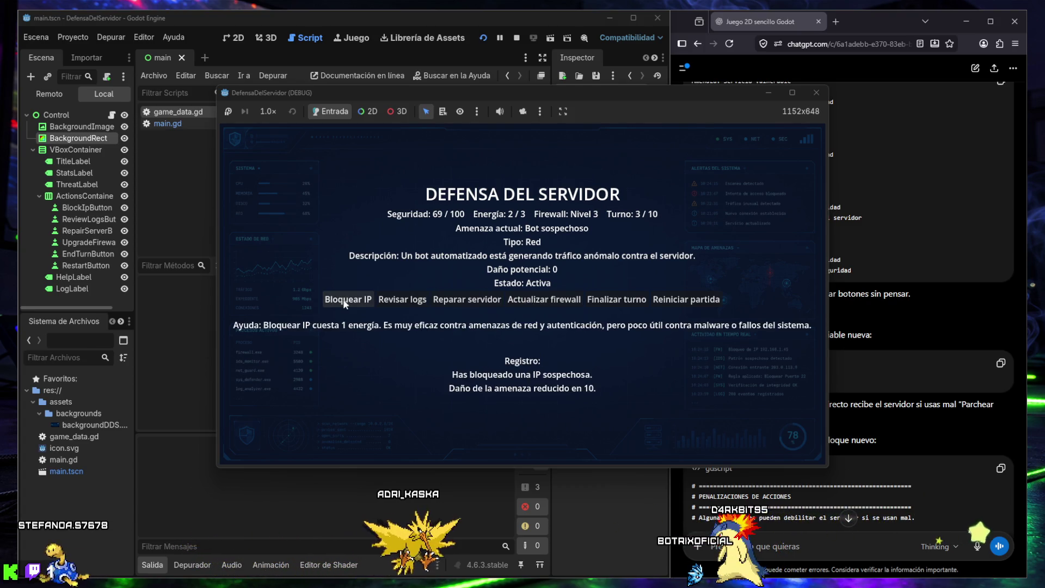
{"action": "left_click", "coordinate": [542, 299]}
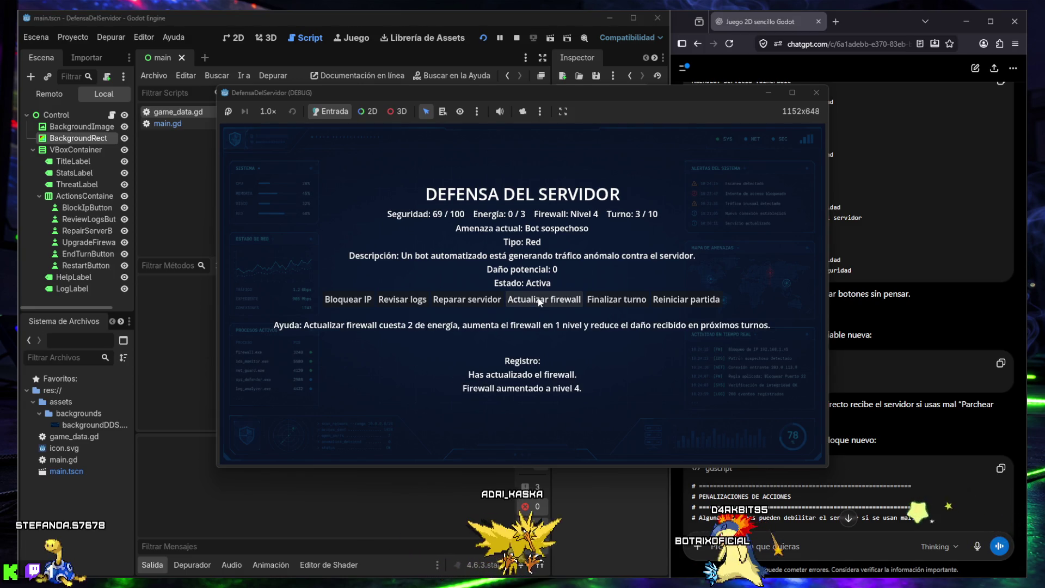
{"action": "left_click", "coordinate": [597, 295]}
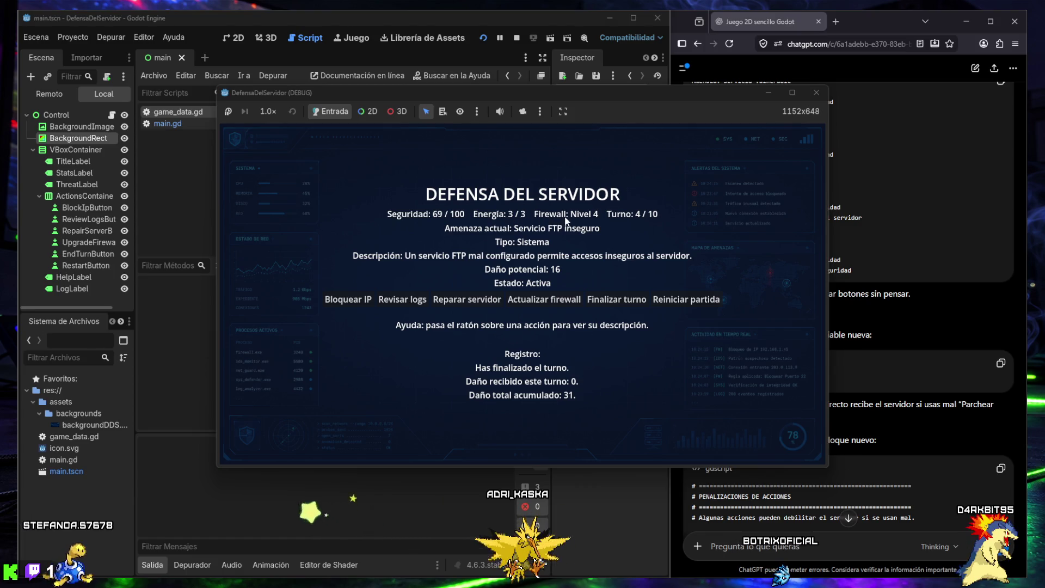
Step: Upgrade the firewall to level 5 on turn 4 and end the turn
{"action": "left_click", "coordinate": [540, 299]}
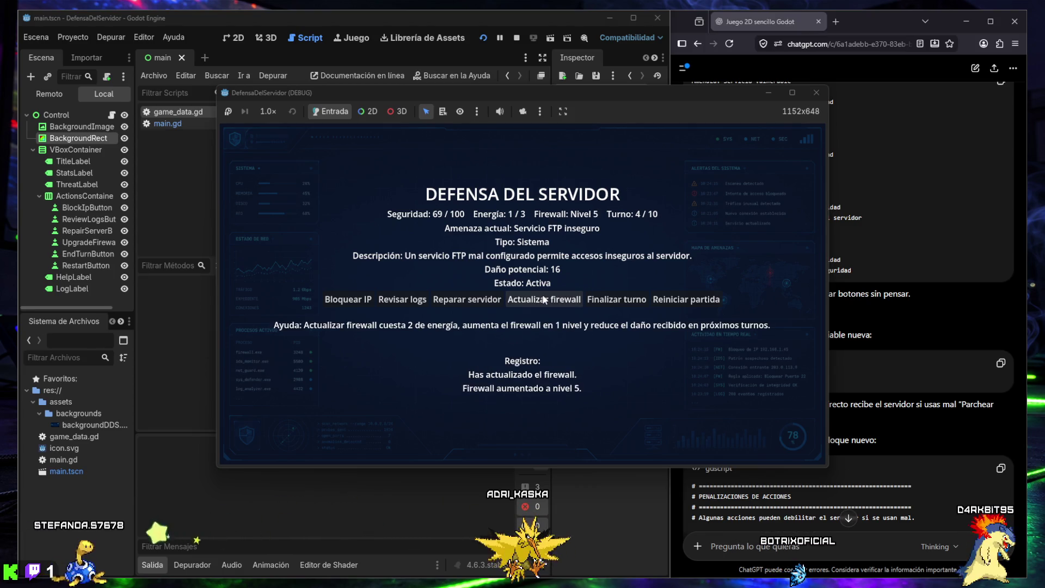
{"action": "mouse_move", "coordinate": [348, 303]}
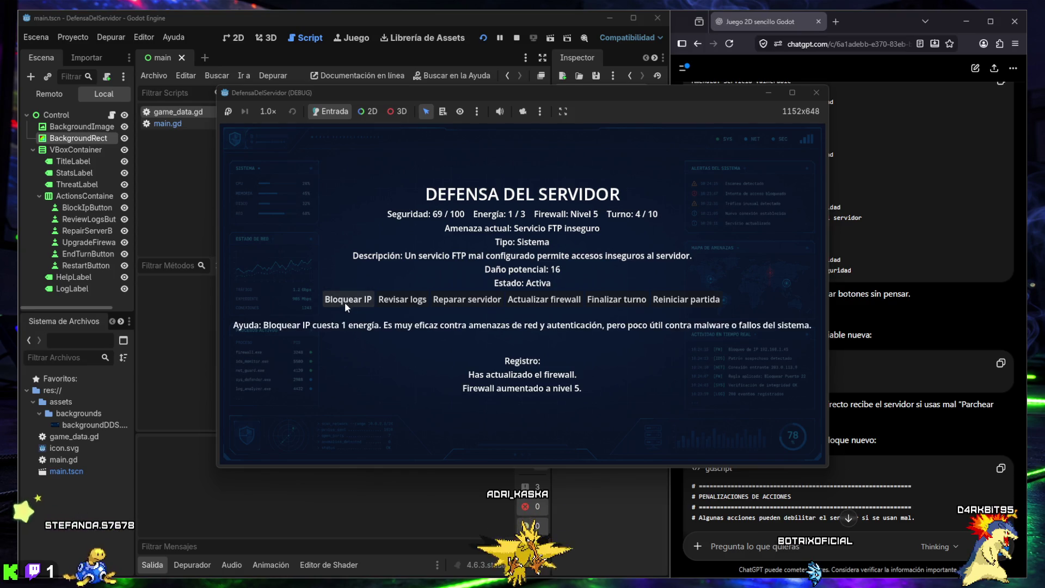
{"action": "left_click", "coordinate": [351, 304]}
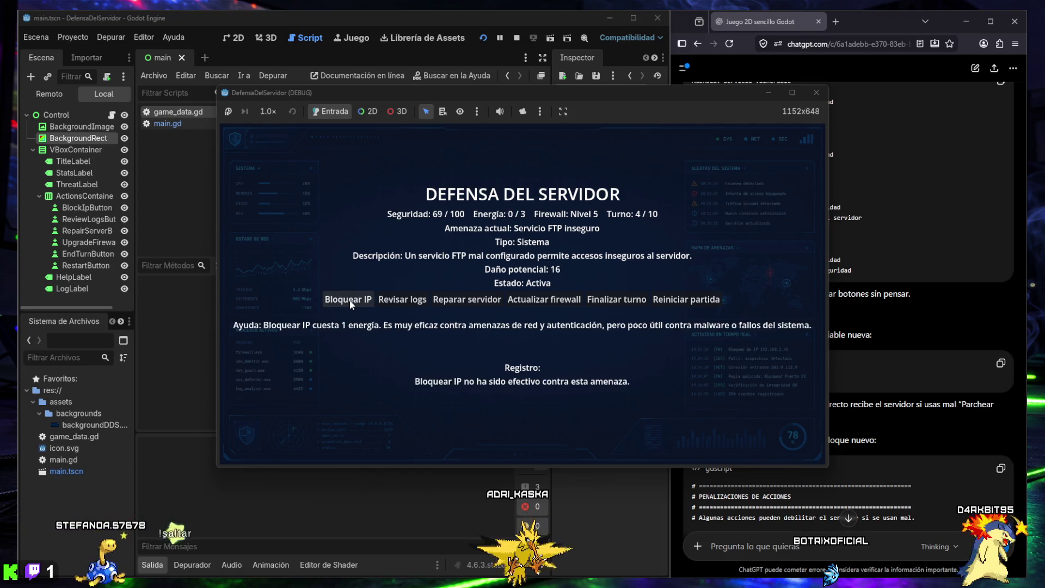
{"action": "left_click", "coordinate": [385, 300]}
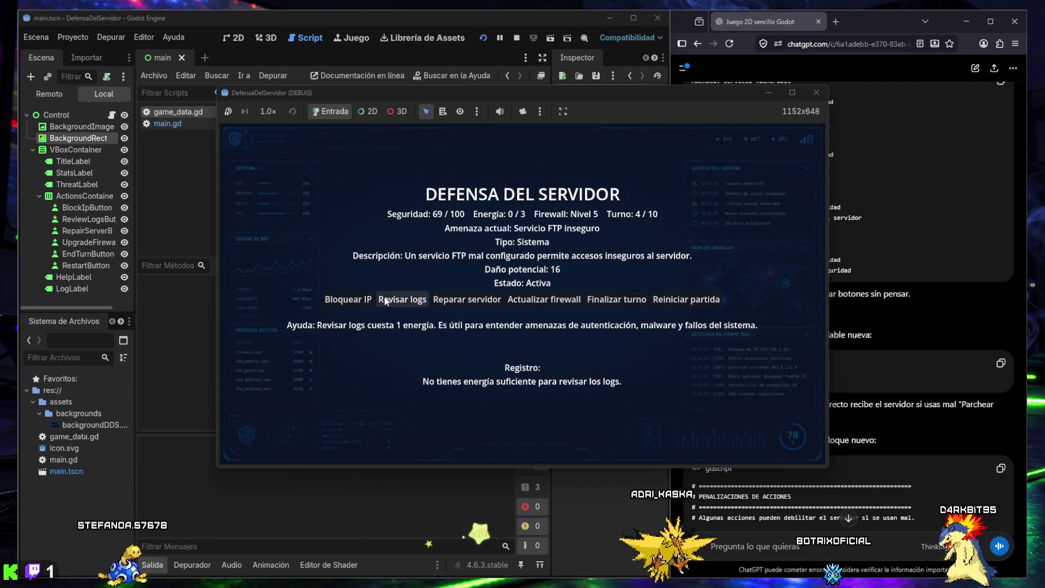
{"action": "left_click", "coordinate": [615, 301]}
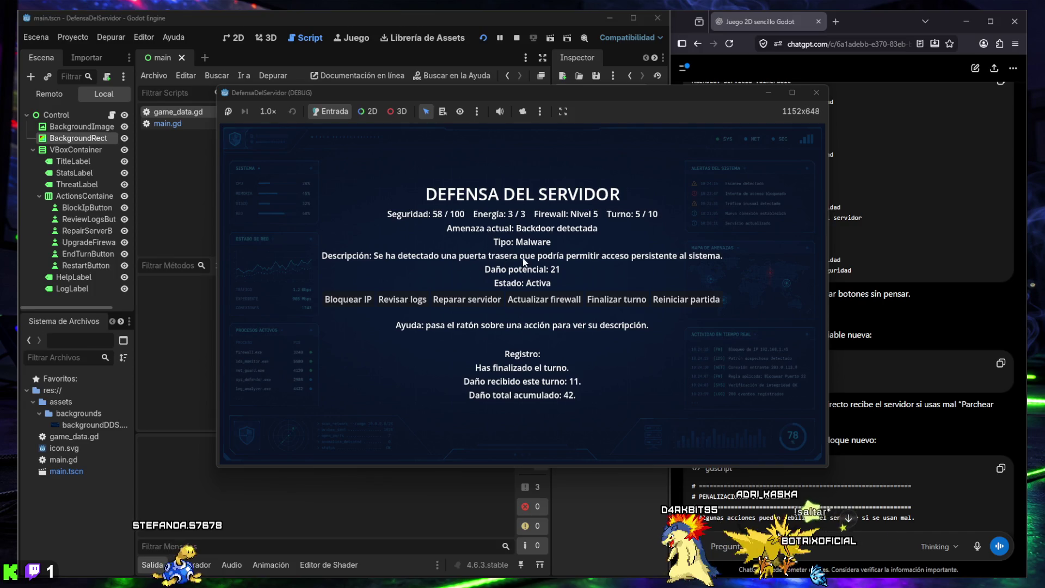
Step: Review logs against the backdoor threat, cutting its damage to 6, and end turn 5
{"action": "mouse_move", "coordinate": [359, 302]}
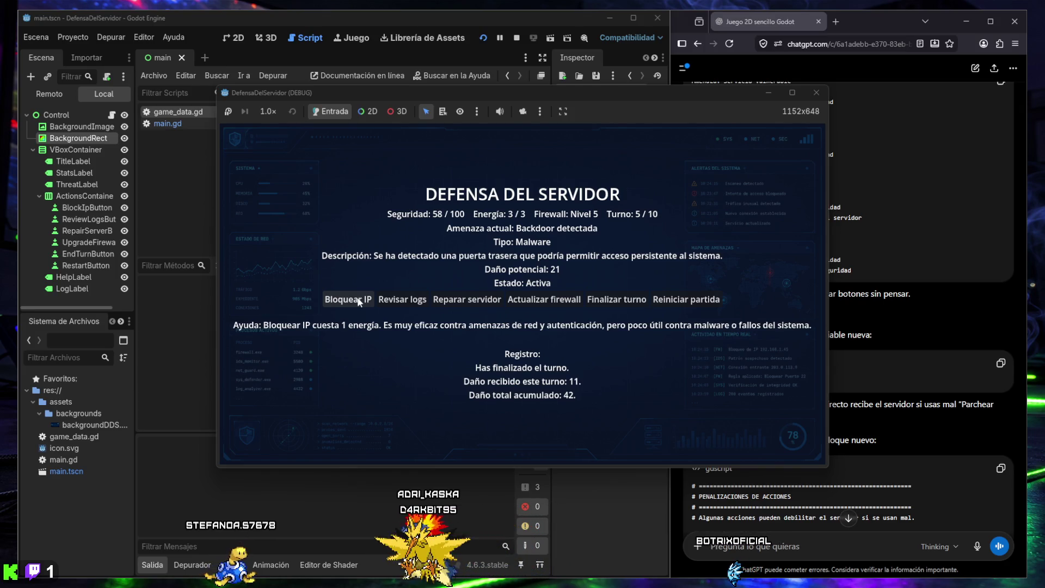
{"action": "mouse_move", "coordinate": [412, 304]}
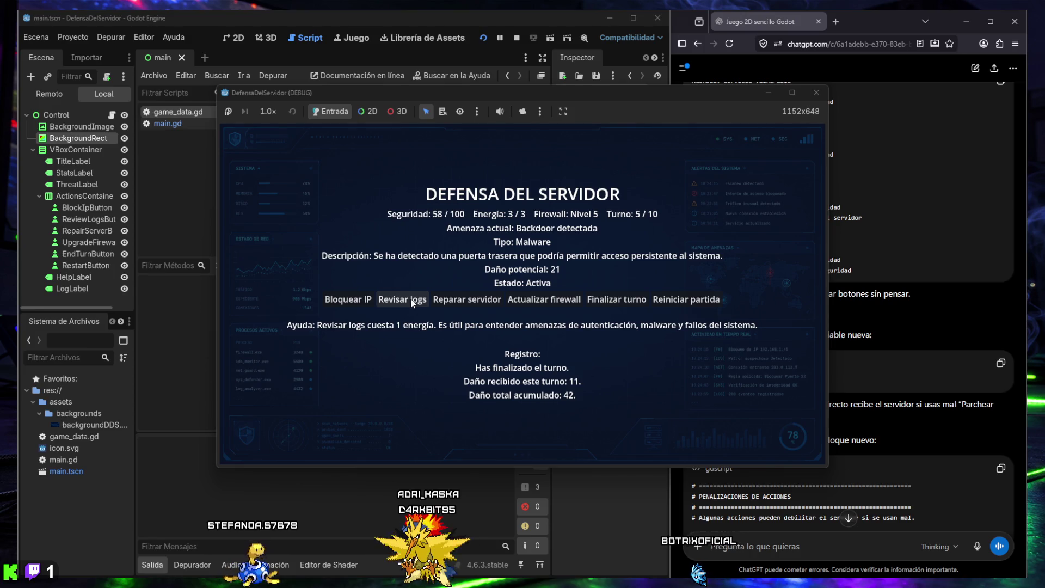
{"action": "left_click", "coordinate": [412, 304]}
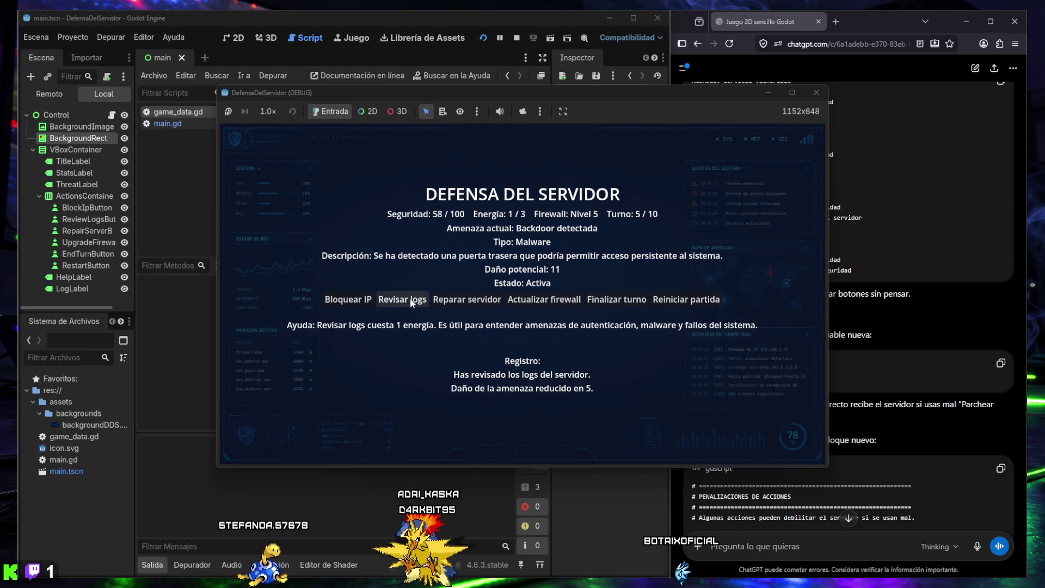
{"action": "mouse_move", "coordinate": [609, 302]}
{"action": "mouse_move", "coordinate": [406, 298]}
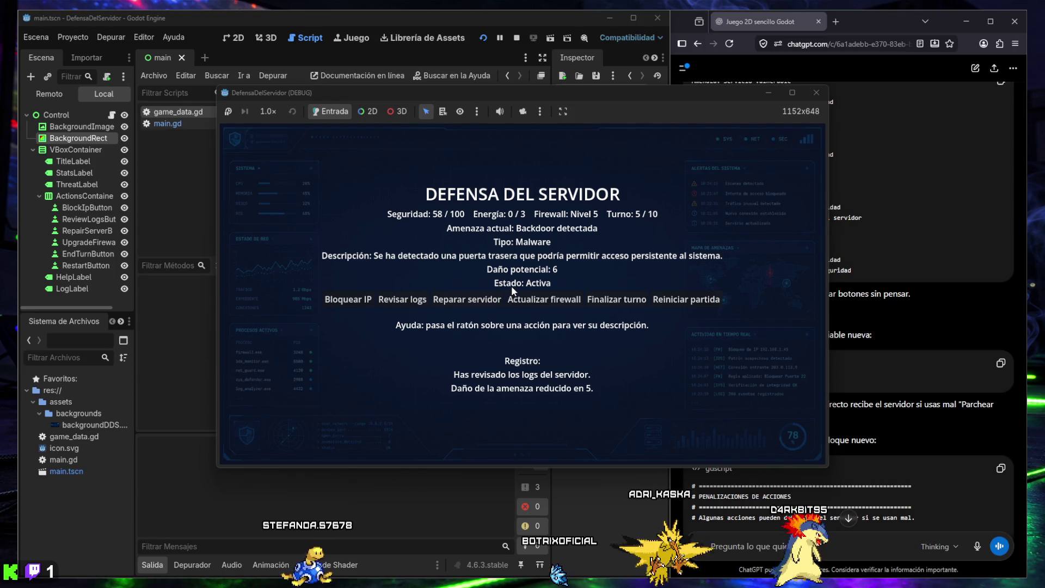
{"action": "left_click", "coordinate": [603, 299]}
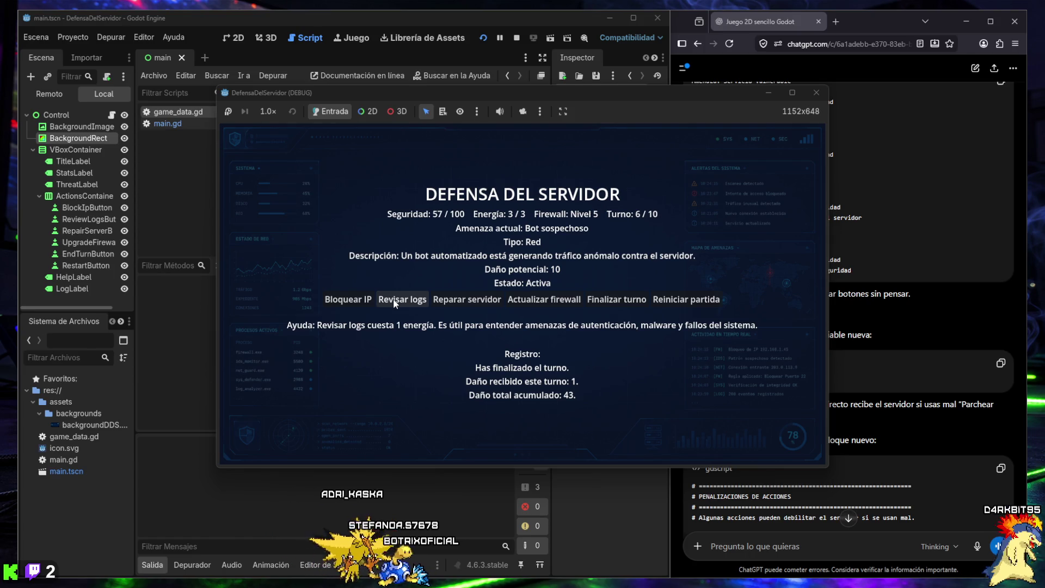
Step: Block the bot's IP, repair the server and block the SSH threat, reaching turn 8 at 72/100 security
{"action": "left_click", "coordinate": [338, 301]}
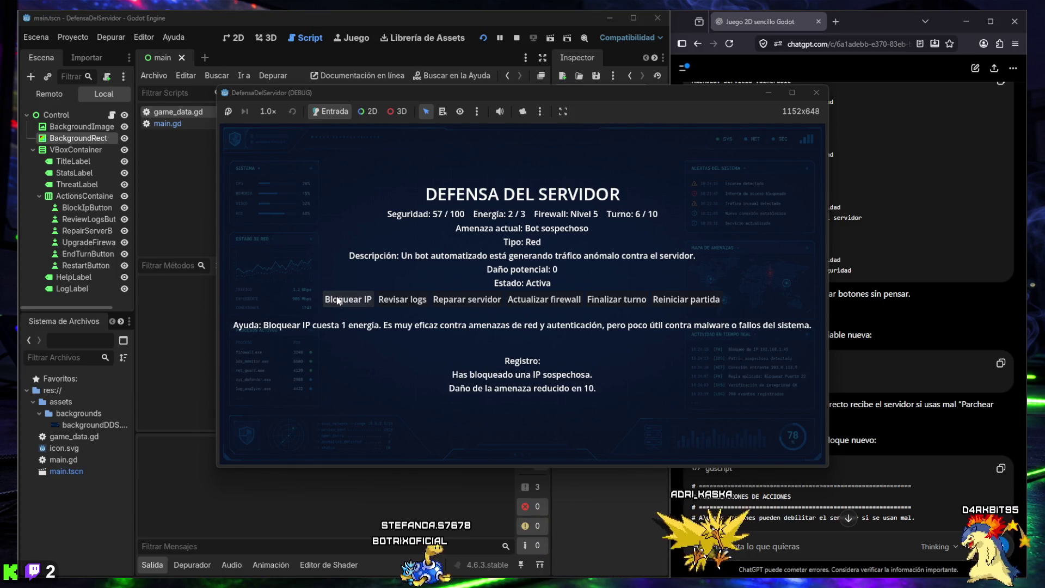
{"action": "left_click", "coordinate": [603, 301]}
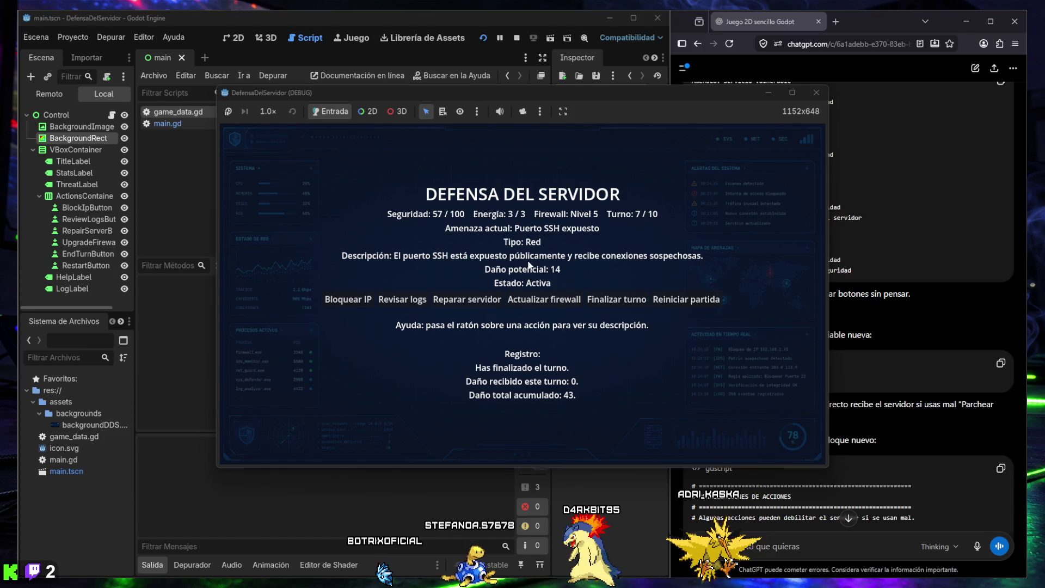
{"action": "left_click", "coordinate": [457, 299]}
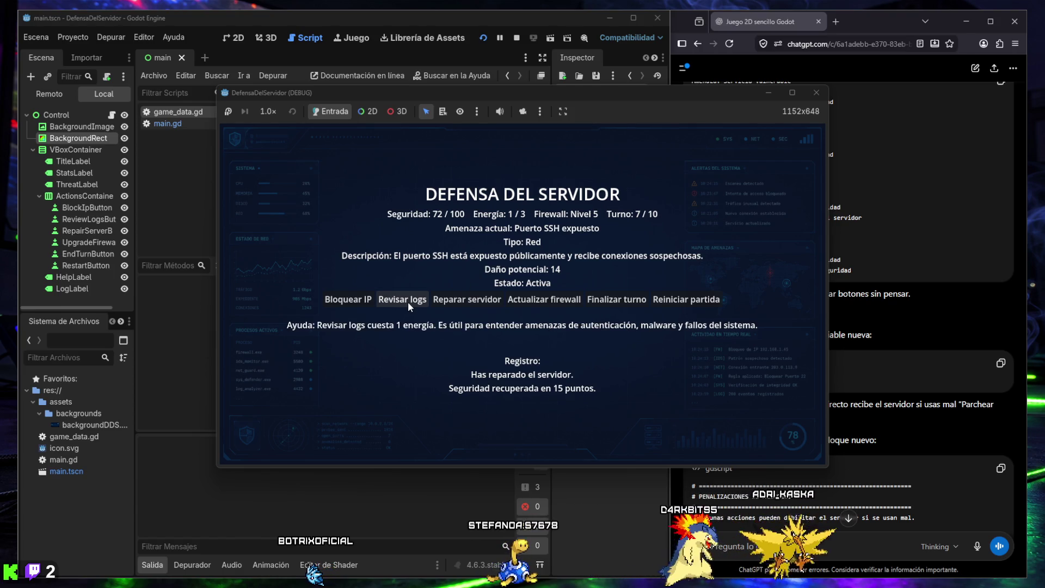
{"action": "left_click", "coordinate": [346, 303]}
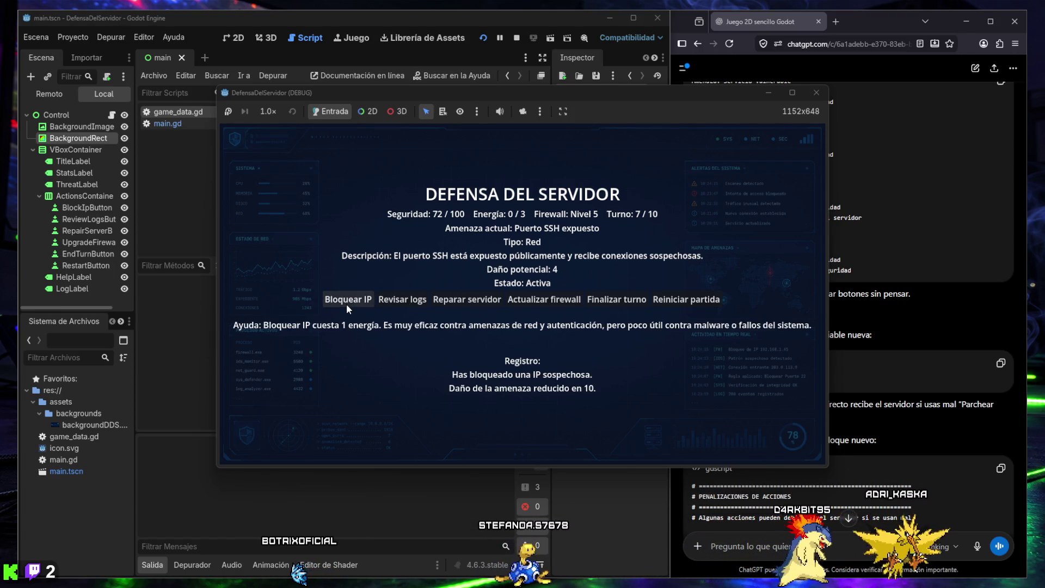
{"action": "left_click", "coordinate": [605, 303]}
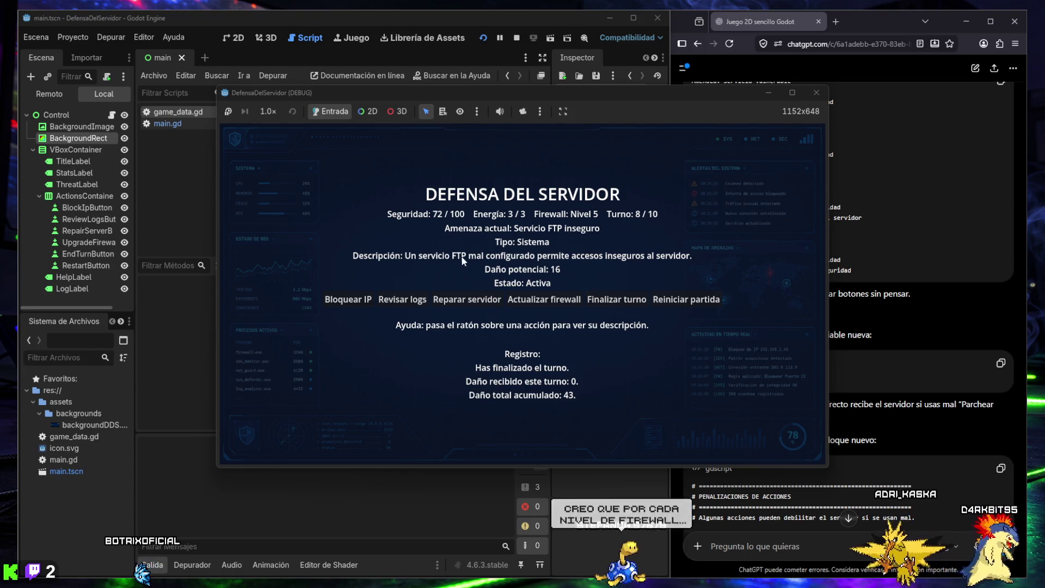
{"action": "mouse_move", "coordinate": [519, 304]}
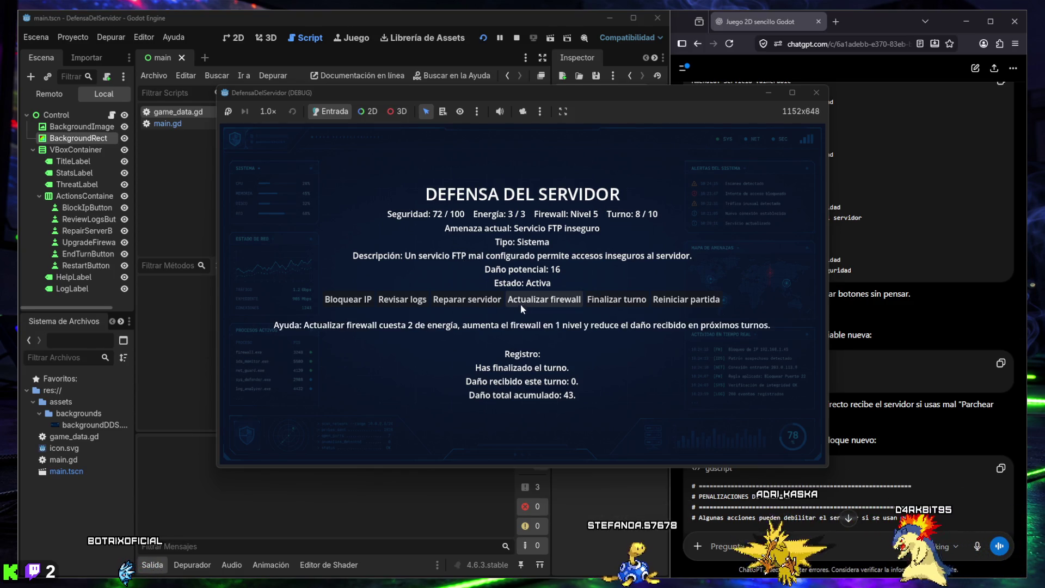
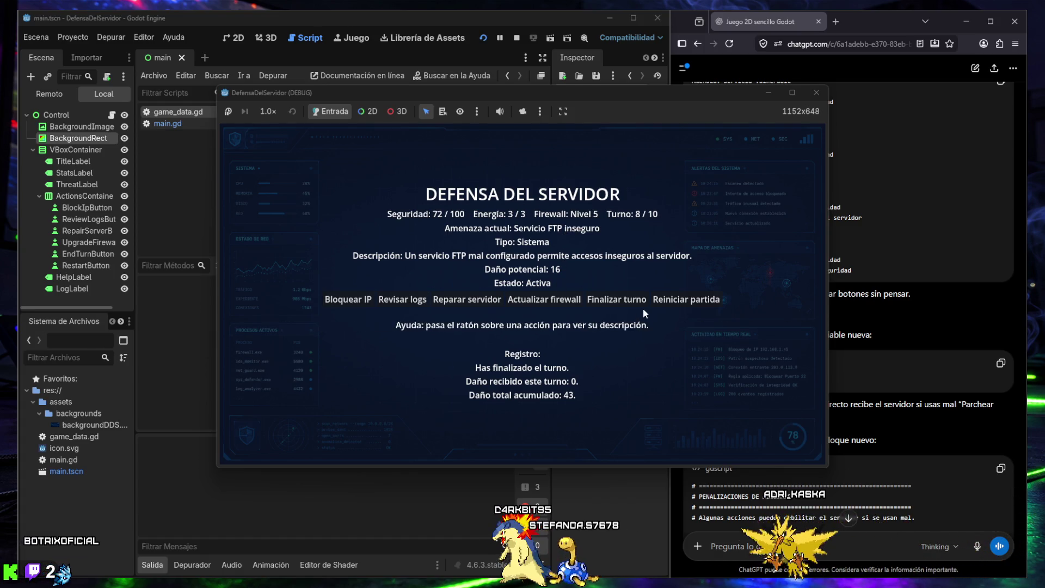
Step: Launch Calculadora from the taskbar search ('ca') while the game waits at turn 8, security 72
{"action": "mouse_move", "coordinate": [616, 304]}
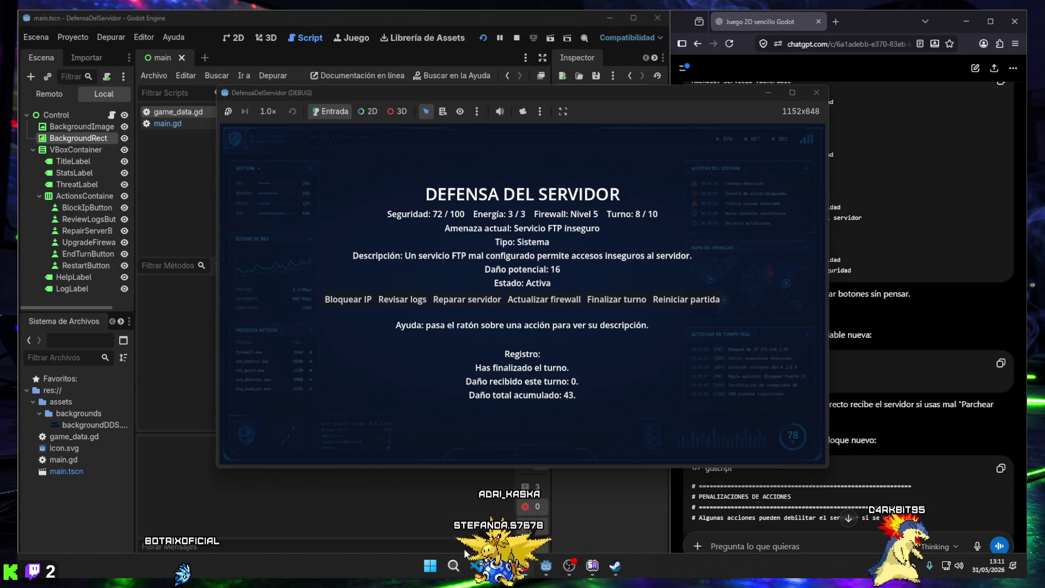
{"action": "left_click", "coordinate": [454, 565]}
{"action": "type", "text": "ca"}
{"action": "key", "text": "Return"}
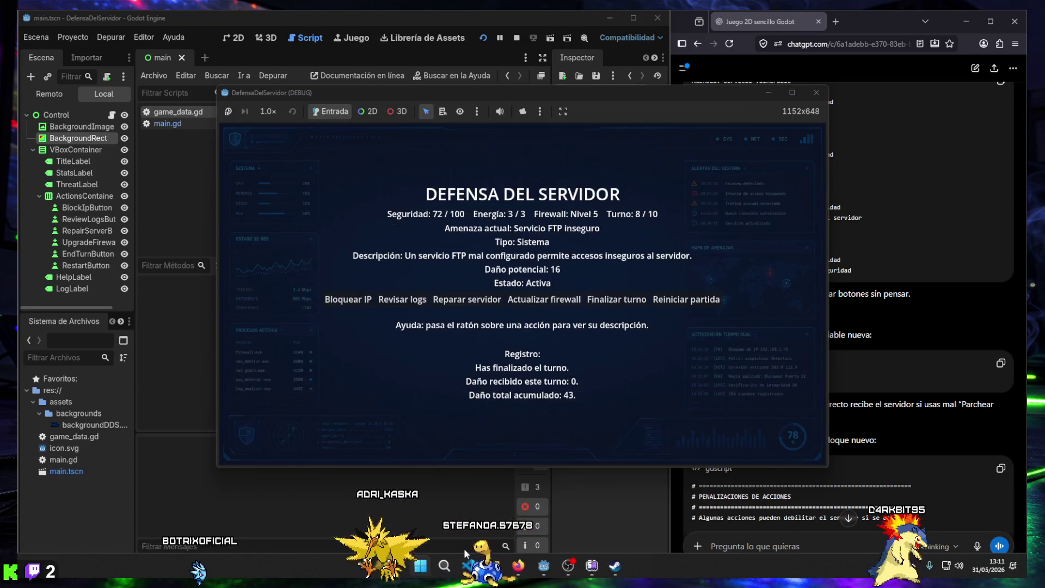
Step: Compute 72 − 16 + 5 = 61 in the Calculator to predict the post-turn security
{"action": "left_click", "coordinate": [214, 273]}
{"action": "left_click", "coordinate": [115, 293]}
{"action": "left_click", "coordinate": [181, 274]}
{"action": "left_click", "coordinate": [214, 312]}
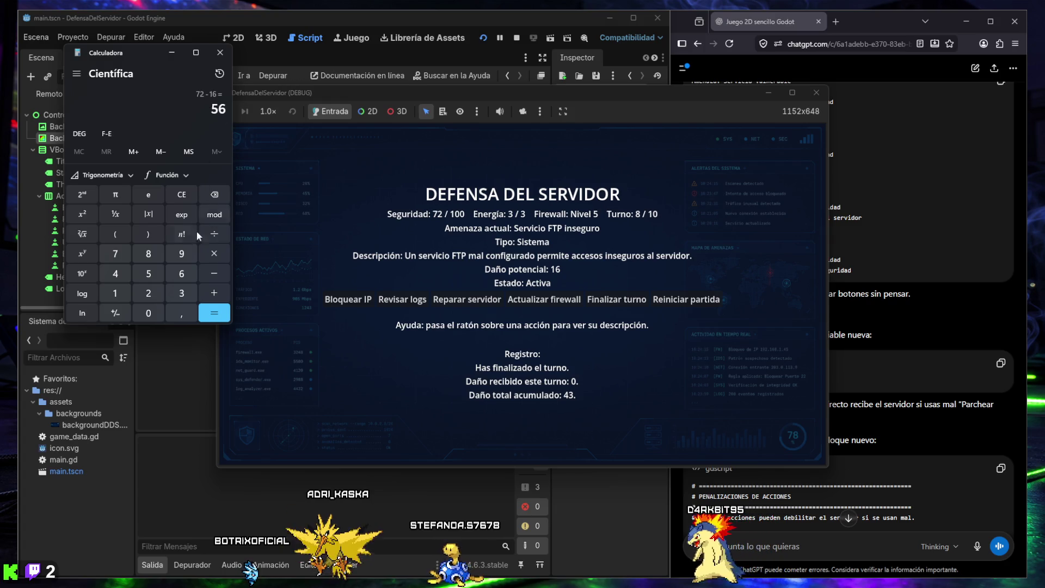
{"action": "left_click", "coordinate": [214, 293]}
{"action": "left_click", "coordinate": [148, 274]}
{"action": "left_click", "coordinate": [214, 313]}
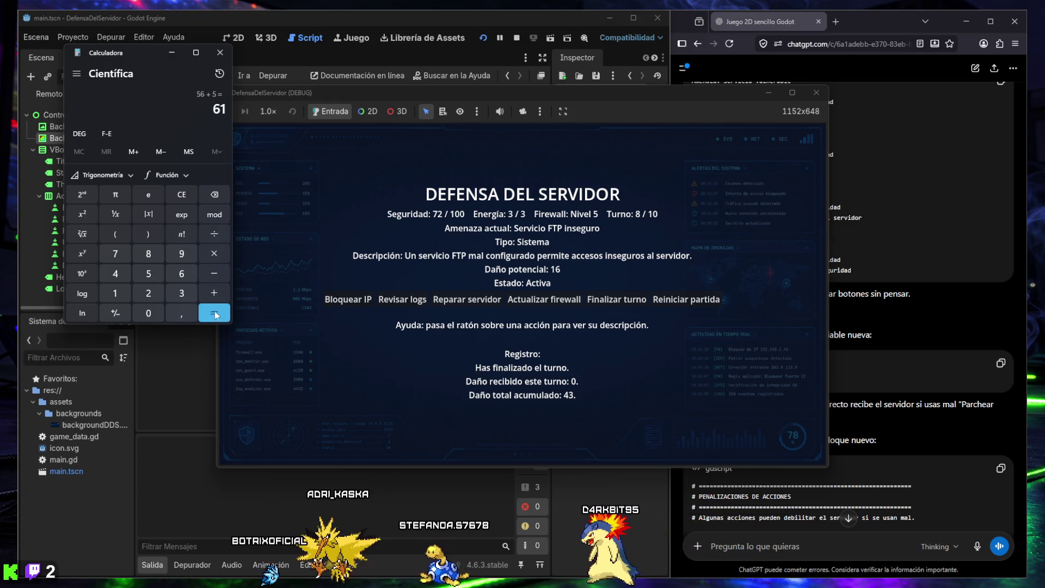
Step: End turn 8 in the game, confirming security 61/100, then minimize the Calculator
{"action": "left_click", "coordinate": [608, 299]}
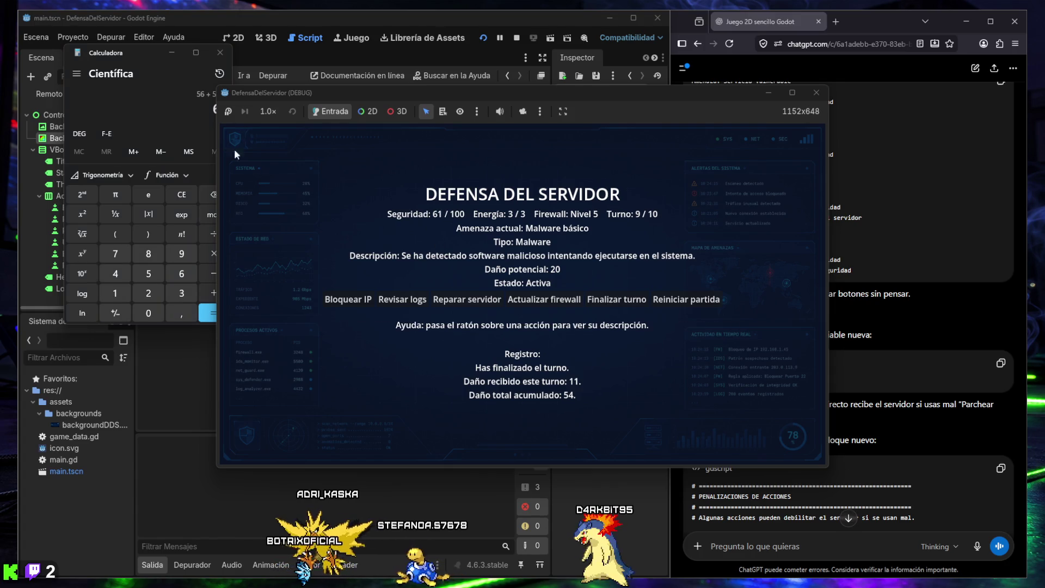
{"action": "left_click", "coordinate": [199, 112]}
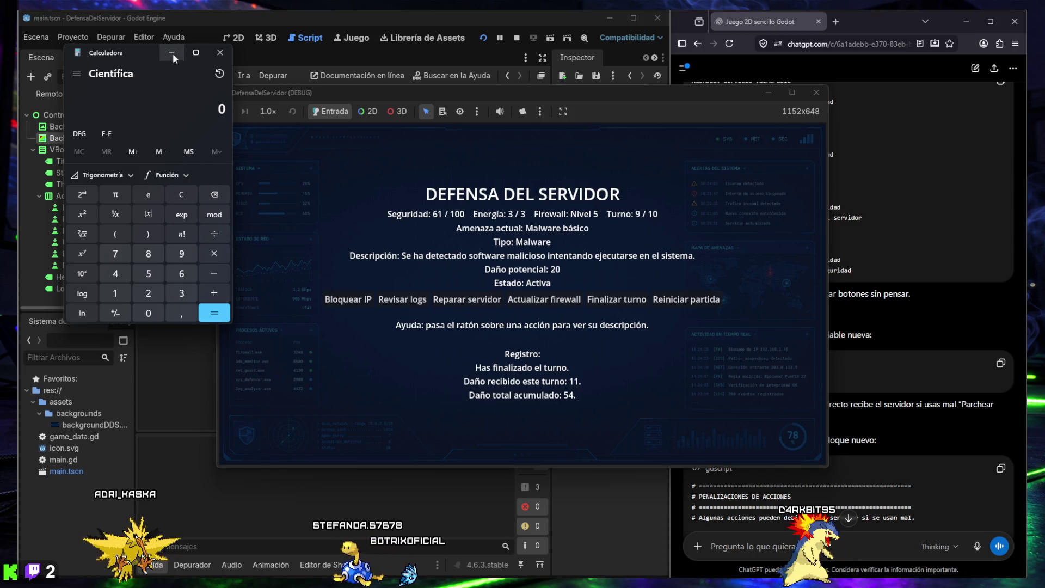
{"action": "left_click", "coordinate": [301, 126]}
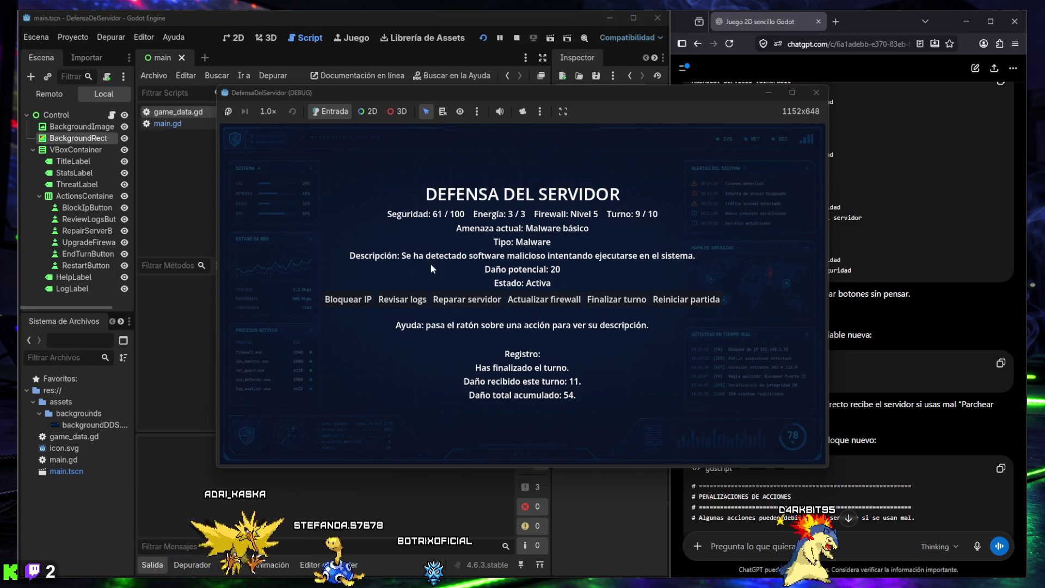
Step: Use Revisar logs twice, then end turn 9
{"action": "left_click", "coordinate": [412, 302]}
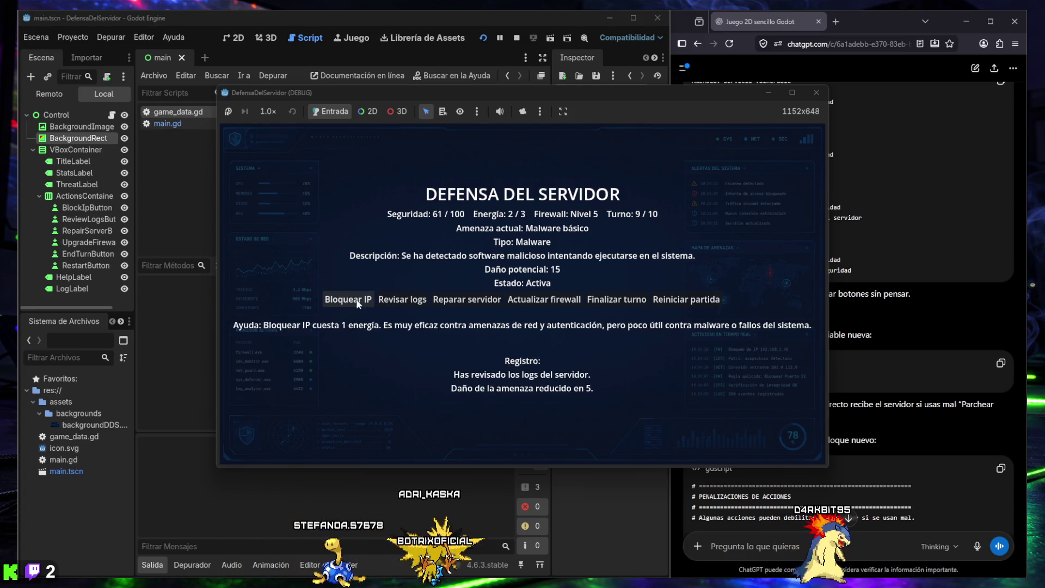
{"action": "left_click", "coordinate": [402, 300]}
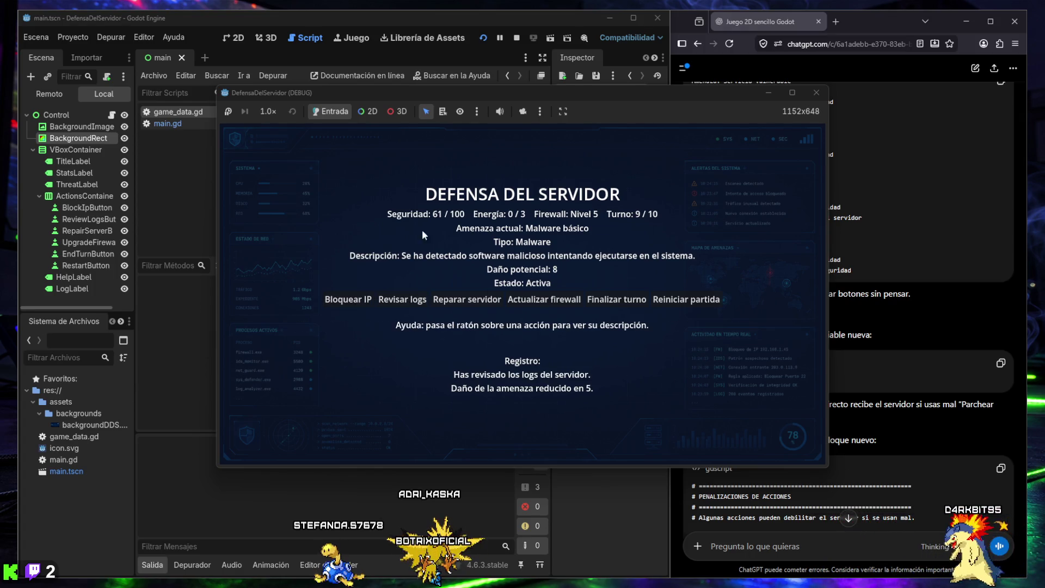
{"action": "left_click", "coordinate": [603, 300]}
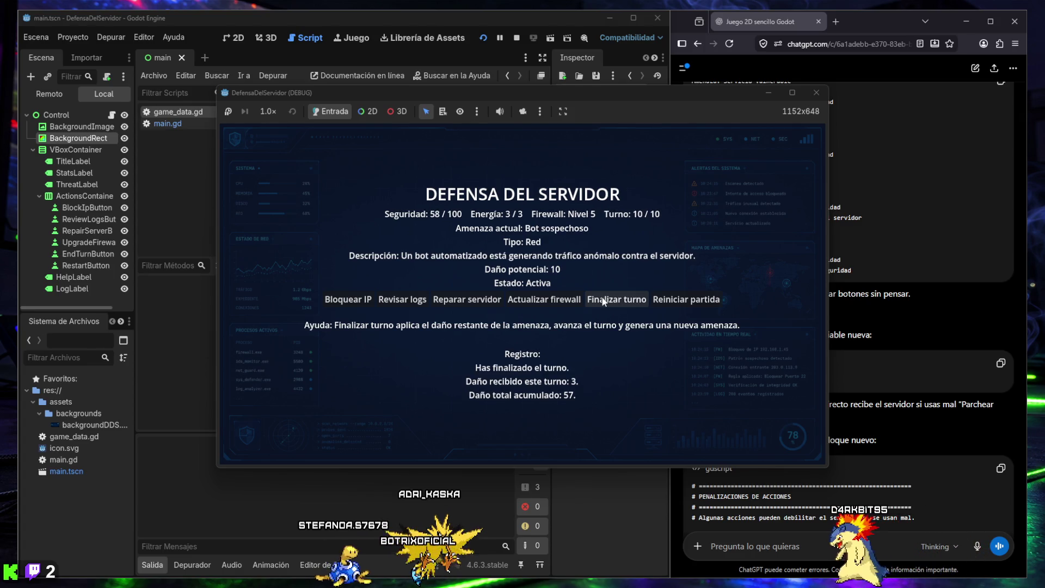
Step: Use Bloquear IP, end turn 10 to reach VICTORIA at 58/100 security, and stop the game
{"action": "left_click", "coordinate": [349, 299]}
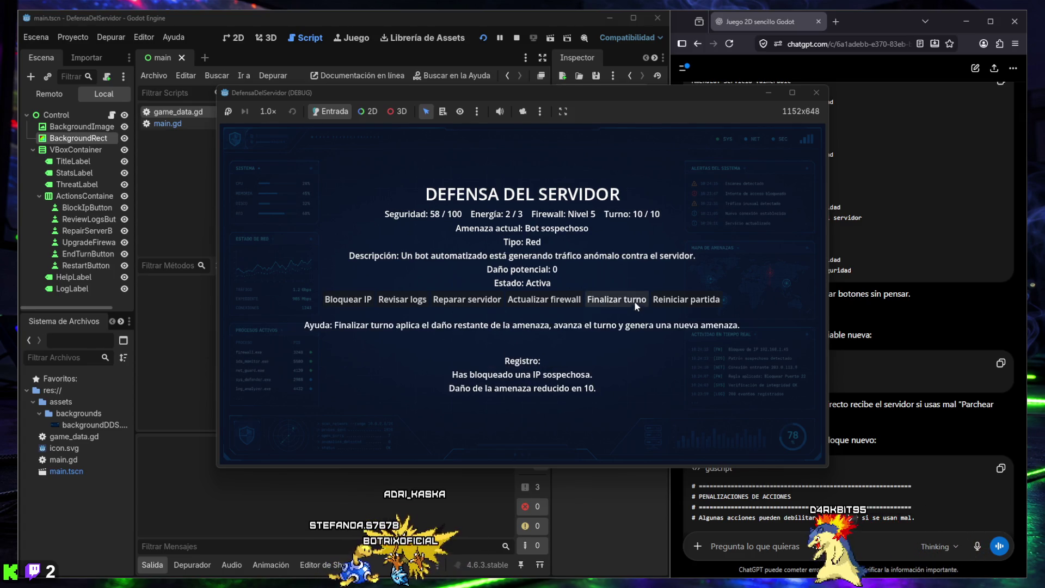
{"action": "left_click", "coordinate": [603, 299]}
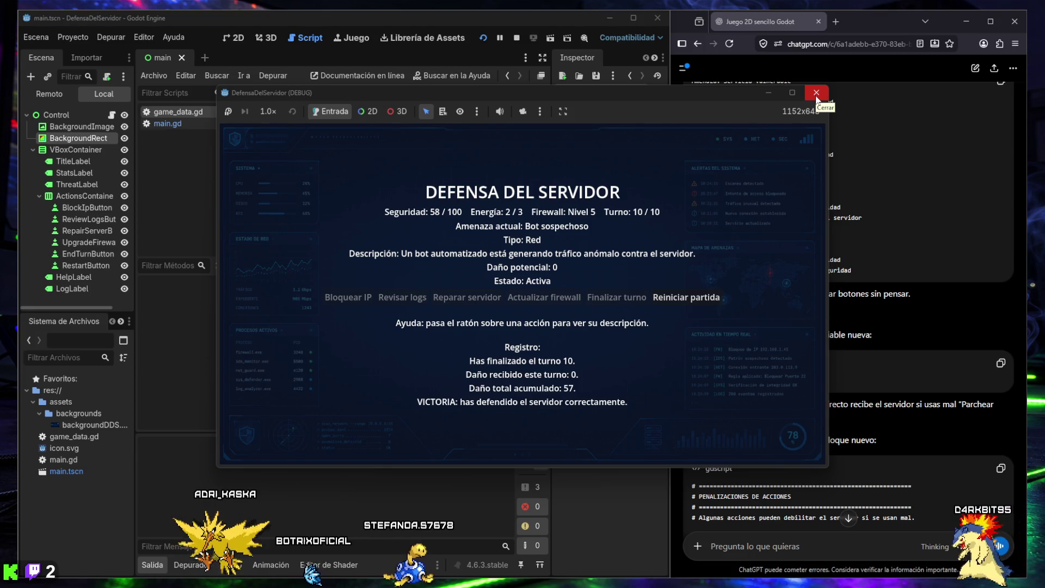
{"action": "left_click", "coordinate": [816, 93]}
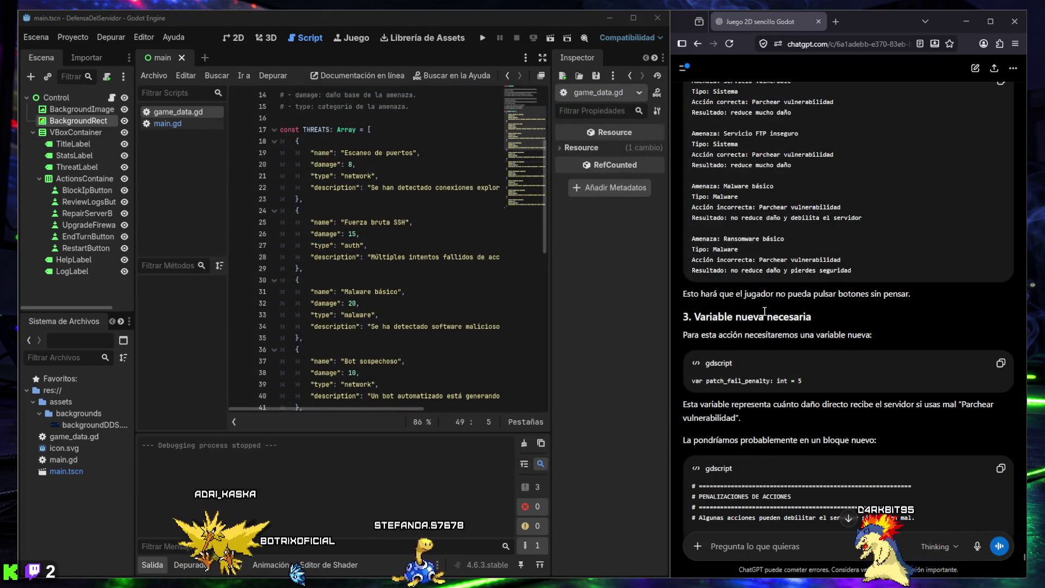
Step: Copy ChatGPT's patch_fail_penalty gdscript snippet and bring up main.gd in the script editor
{"action": "scroll", "coordinate": [773, 315], "scroll_direction": "up", "scroll_amount": 2}
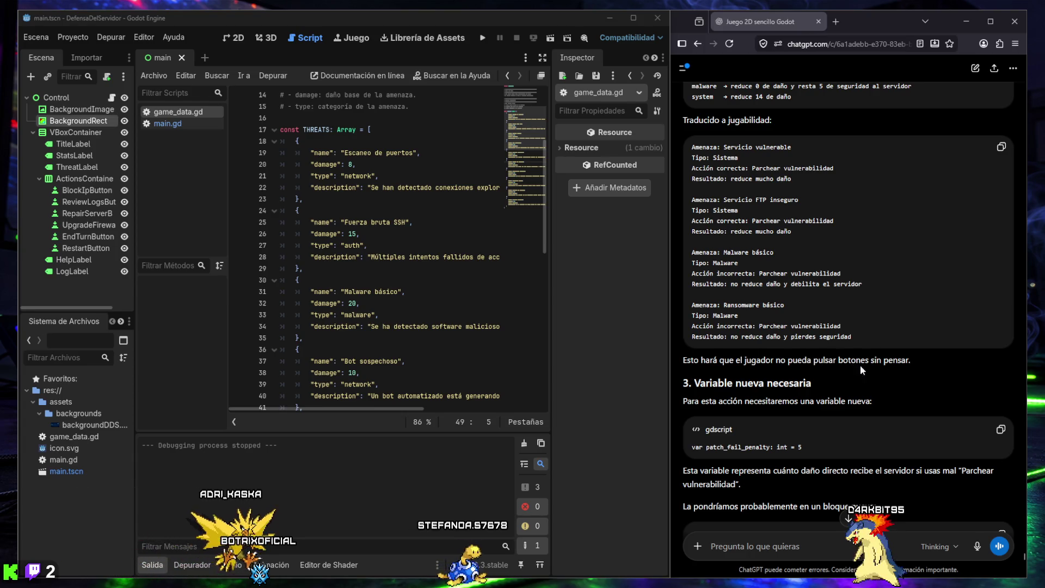
{"action": "scroll", "coordinate": [763, 357], "scroll_direction": "down", "scroll_amount": 2}
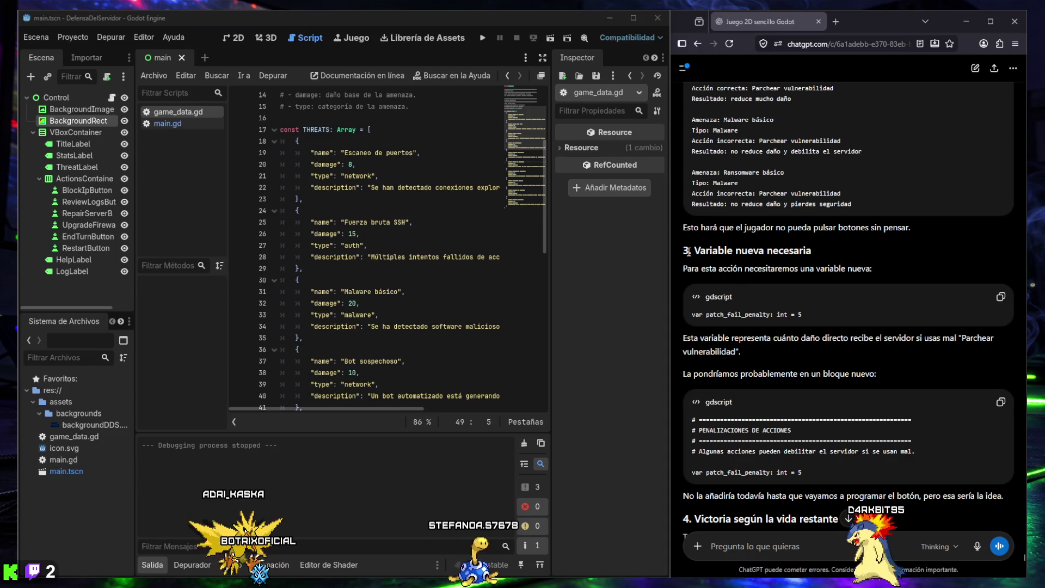
{"action": "left_click_drag", "start_coordinate": [684, 250], "coordinate": [829, 255]}
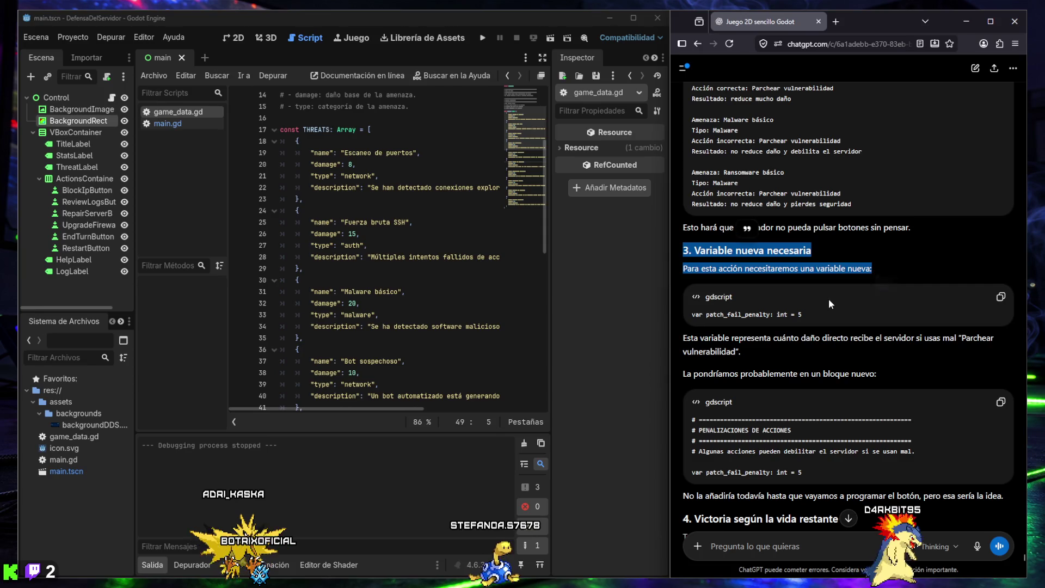
{"action": "left_click", "coordinate": [690, 316]}
{"action": "left_click_drag", "start_coordinate": [690, 316], "coordinate": [815, 318]}
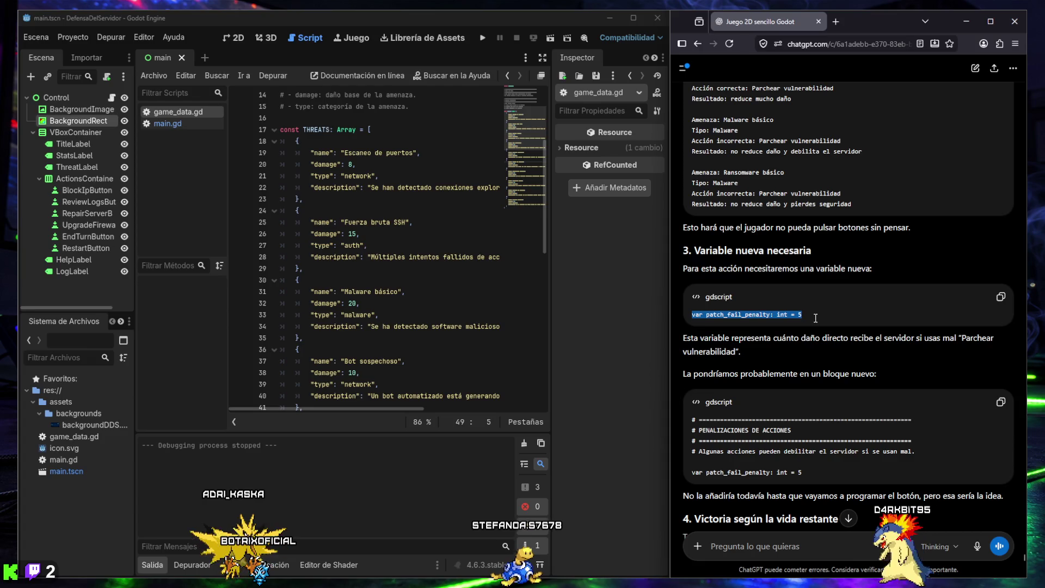
{"action": "left_click_drag", "start_coordinate": [684, 338], "coordinate": [731, 338]}
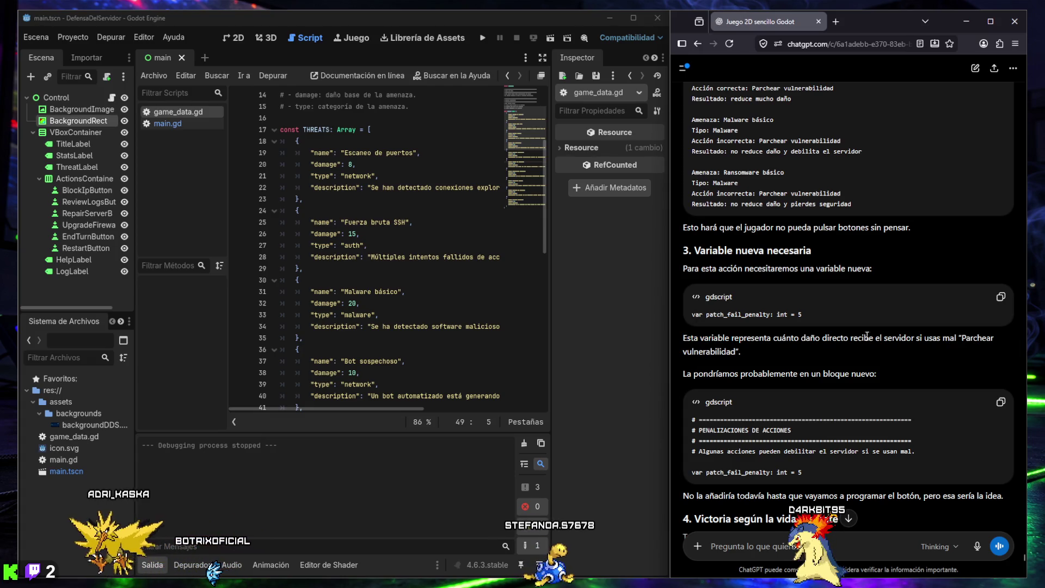
{"action": "left_click", "coordinate": [998, 299]}
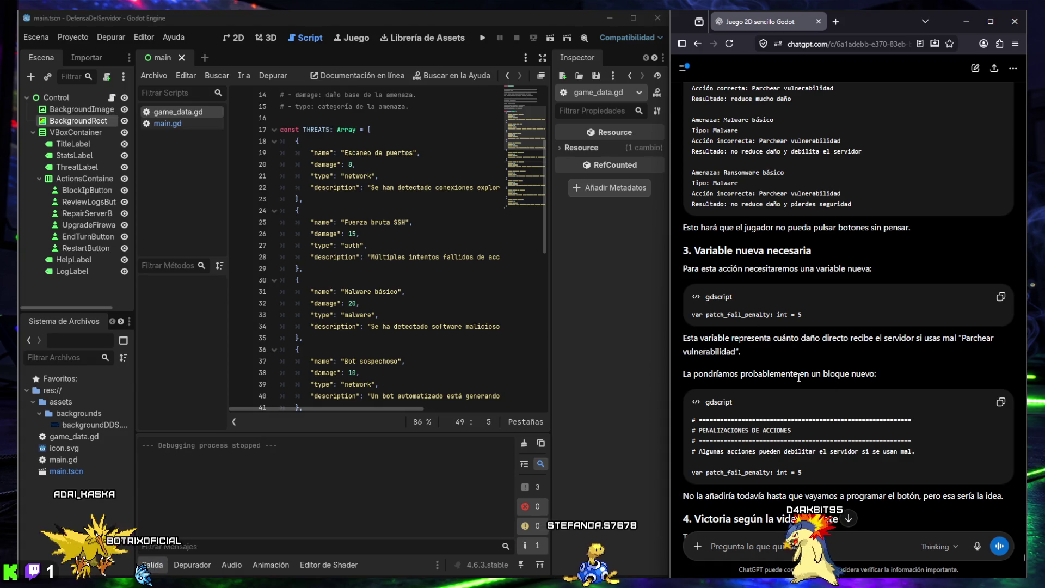
{"action": "scroll", "coordinate": [798, 377], "scroll_direction": "down", "scroll_amount": 2}
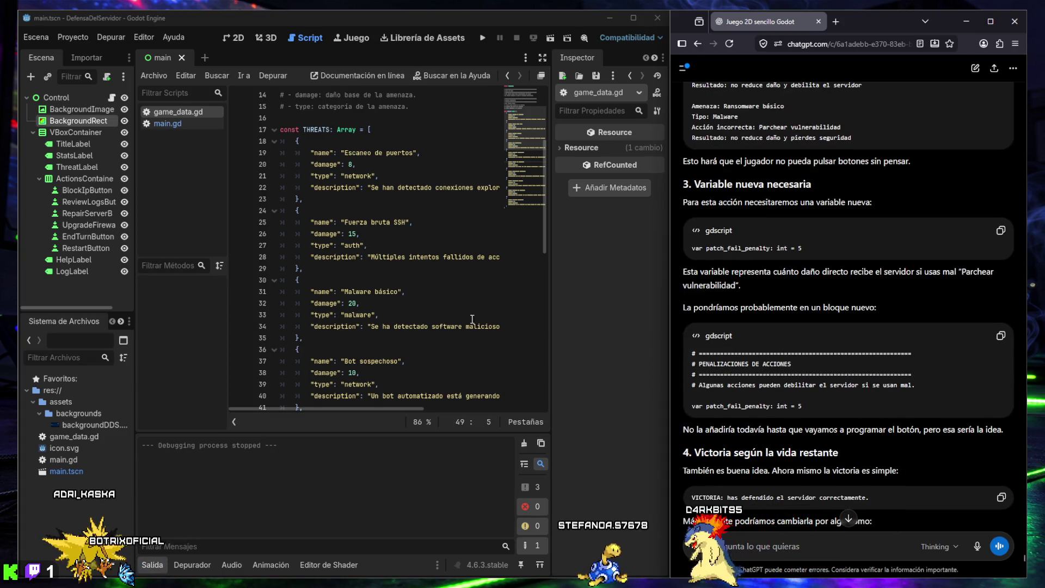
{"action": "left_click", "coordinate": [161, 123]}
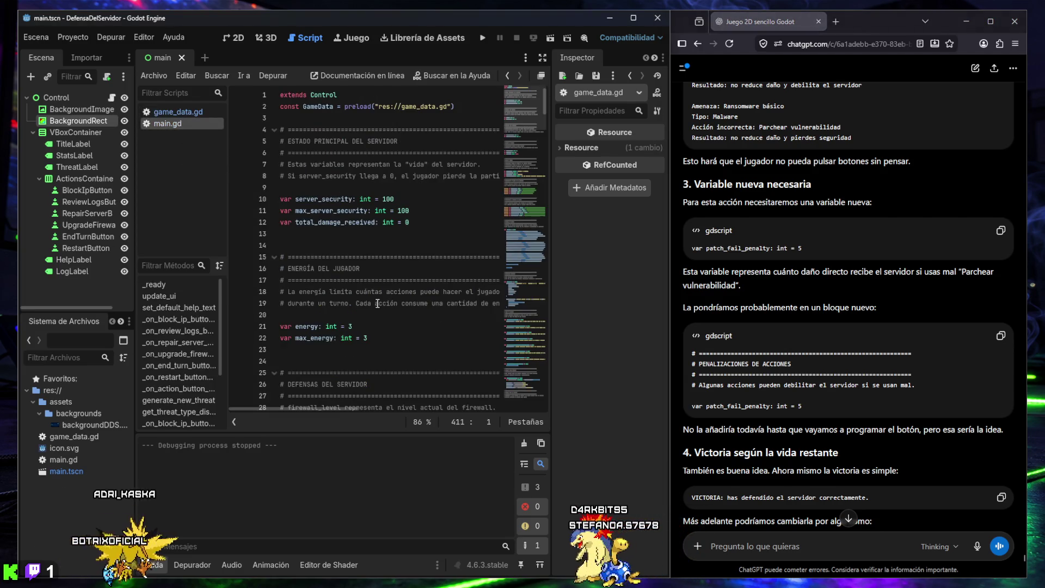
{"action": "scroll", "coordinate": [385, 300], "scroll_direction": "down", "scroll_amount": 3}
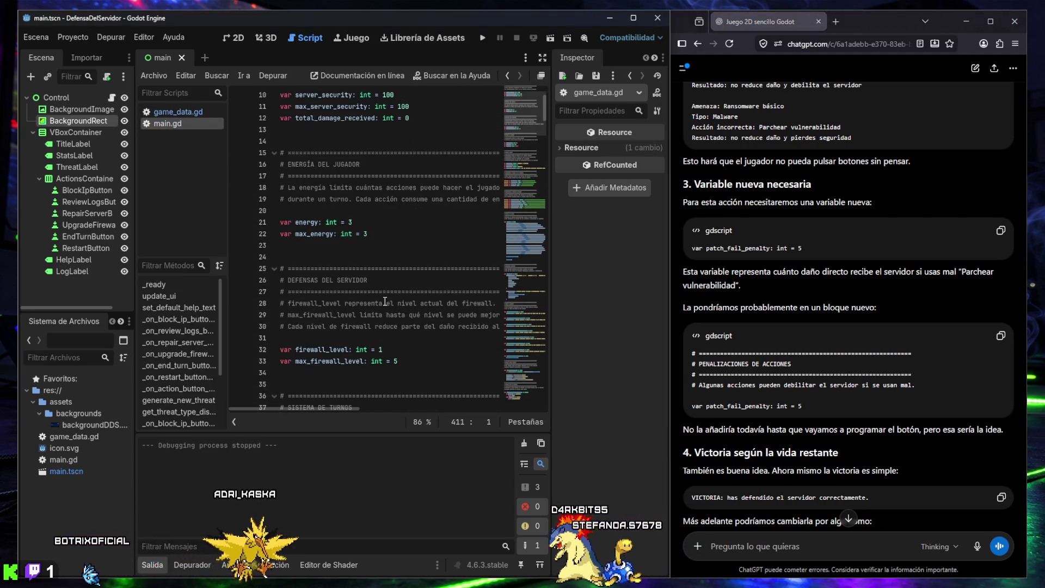
{"action": "scroll", "coordinate": [385, 301], "scroll_direction": "up", "scroll_amount": 1}
{"action": "scroll", "coordinate": [385, 301], "scroll_direction": "up", "scroll_amount": 2}
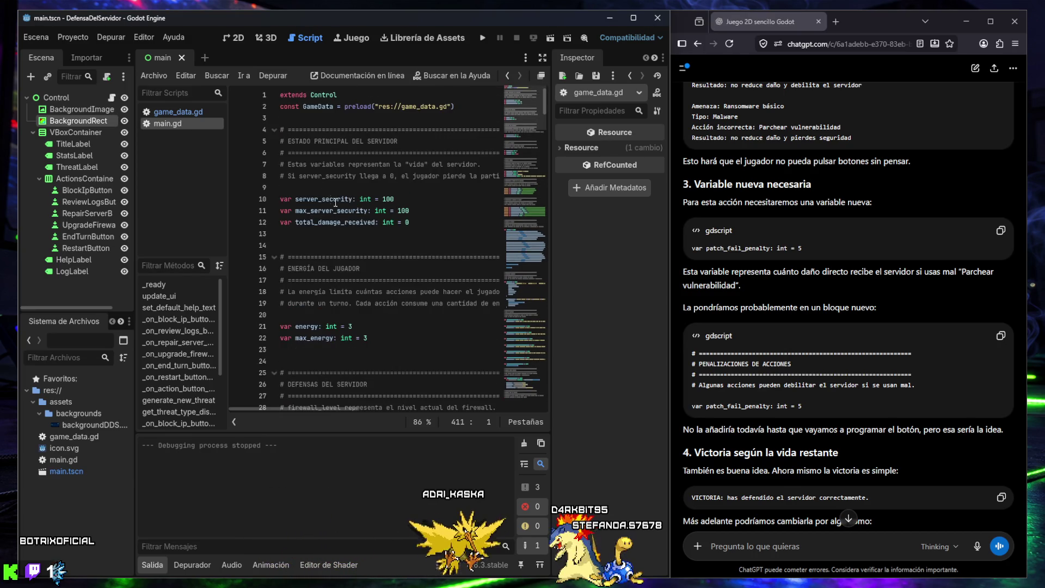
{"action": "scroll", "coordinate": [365, 251], "scroll_direction": "down", "scroll_amount": 7}
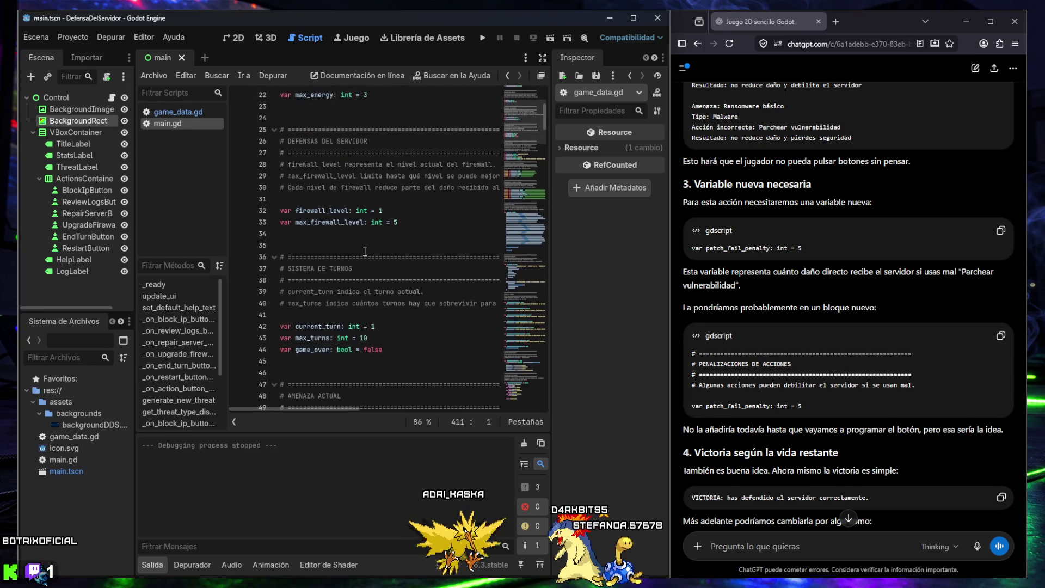
{"action": "scroll", "coordinate": [306, 300], "scroll_direction": "down", "scroll_amount": 3}
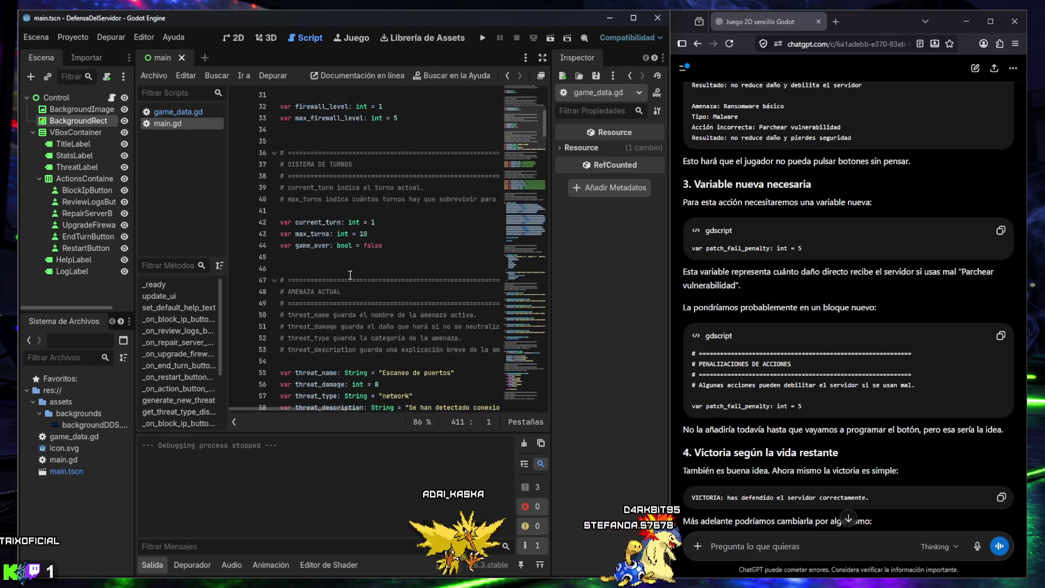
{"action": "scroll", "coordinate": [326, 294], "scroll_direction": "down", "scroll_amount": 2}
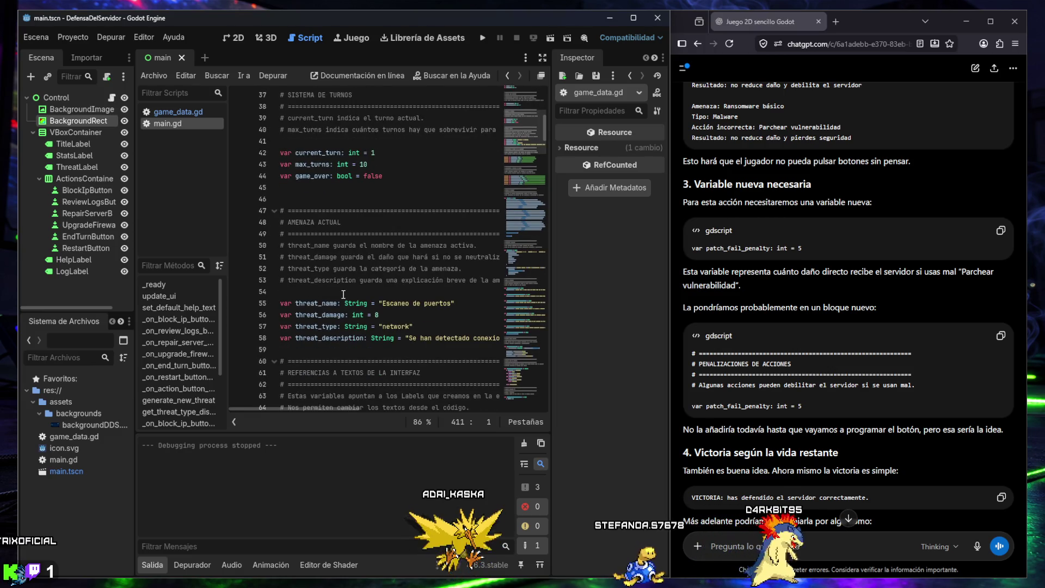
{"action": "scroll", "coordinate": [343, 290], "scroll_direction": "down", "scroll_amount": 5}
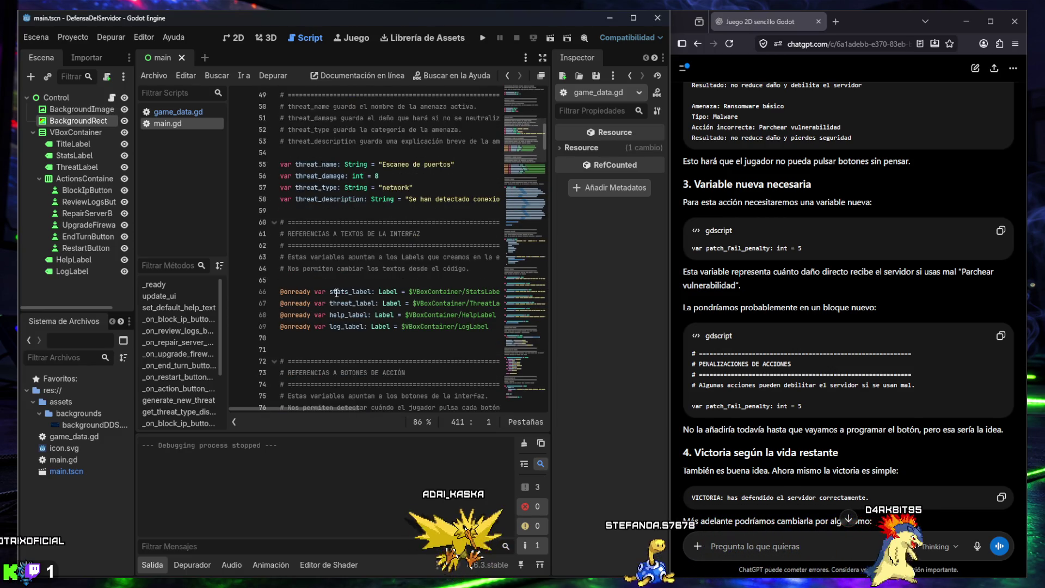
{"action": "scroll", "coordinate": [346, 287], "scroll_direction": "down", "scroll_amount": 1}
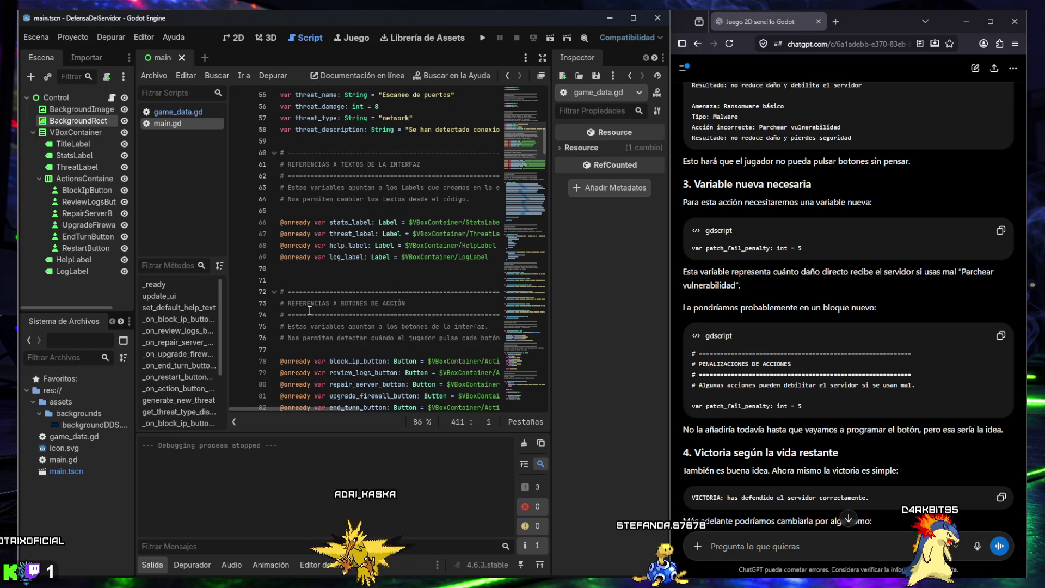
{"action": "scroll", "coordinate": [343, 234], "scroll_direction": "down", "scroll_amount": 6}
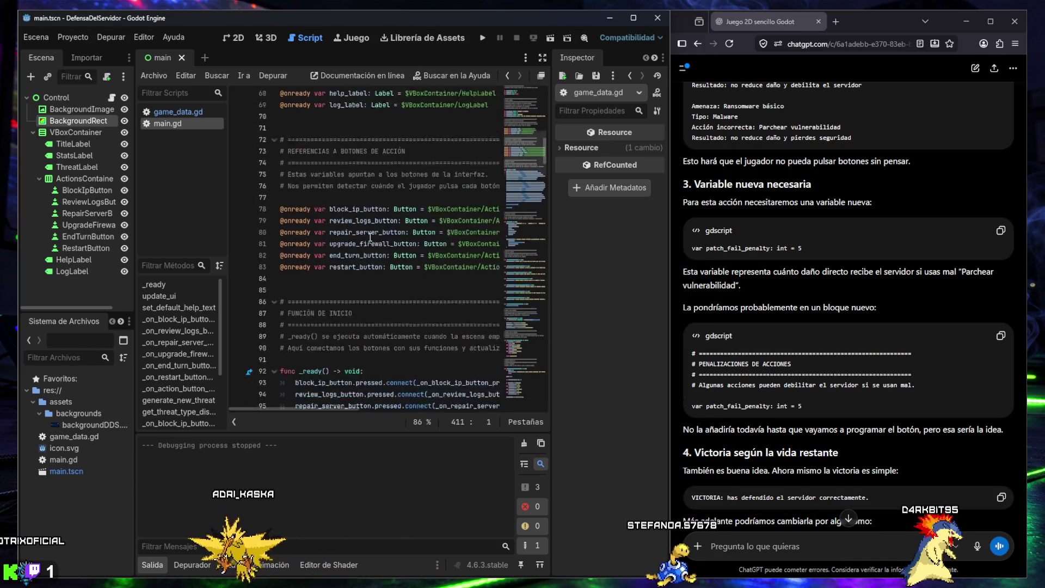
{"action": "scroll", "coordinate": [333, 270], "scroll_direction": "down", "scroll_amount": 11}
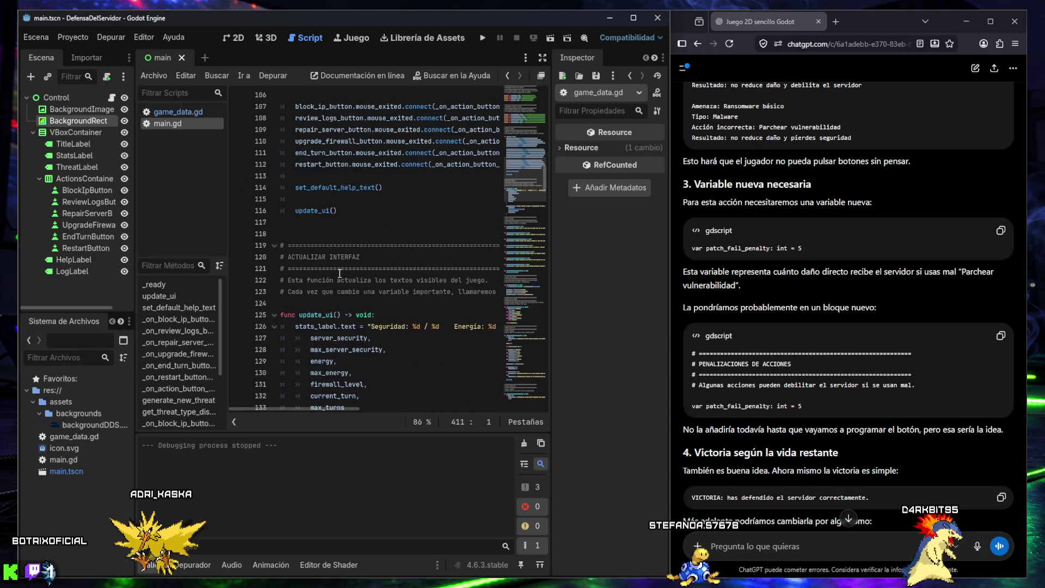
{"action": "scroll", "coordinate": [333, 267], "scroll_direction": "down", "scroll_amount": 7}
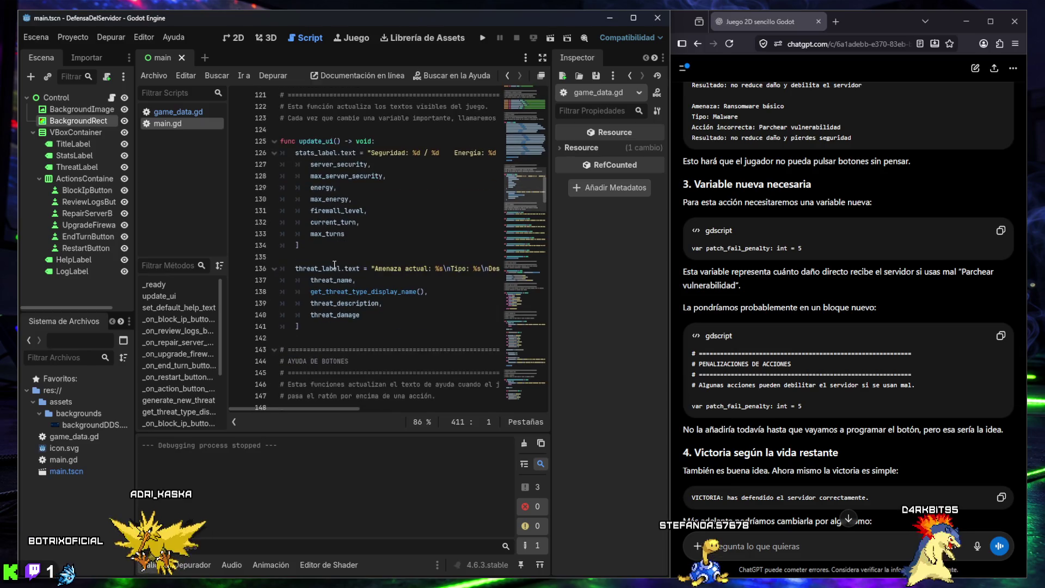
{"action": "scroll", "coordinate": [334, 265], "scroll_direction": "down", "scroll_amount": 5}
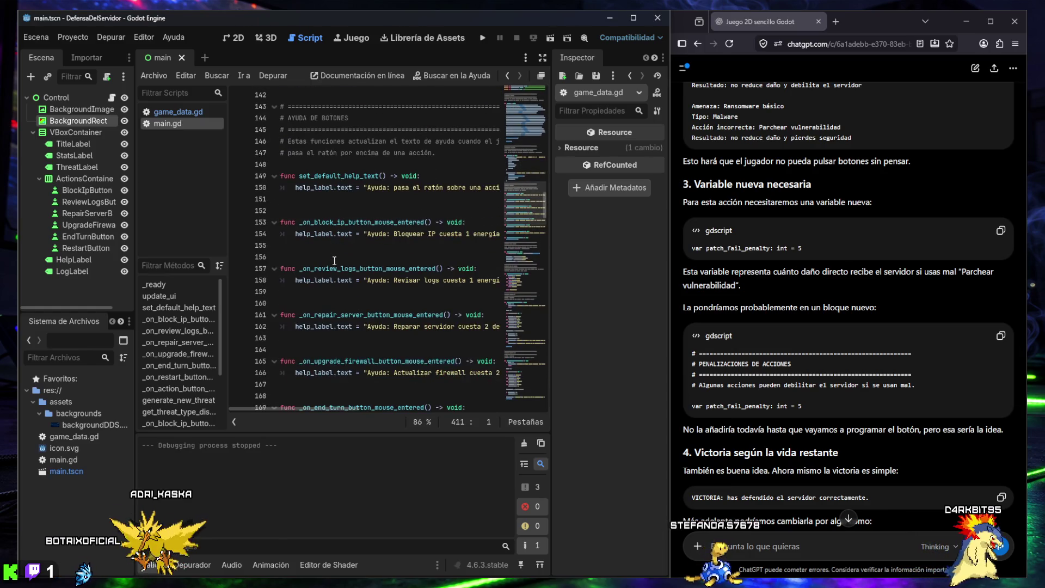
{"action": "scroll", "coordinate": [334, 261], "scroll_direction": "down", "scroll_amount": 9}
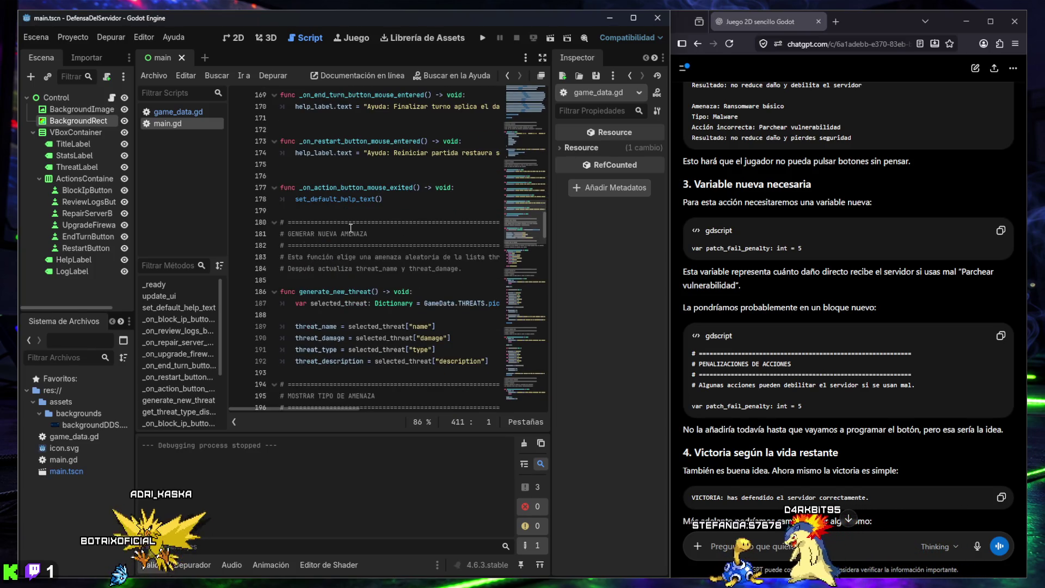
{"action": "scroll", "coordinate": [395, 229], "scroll_direction": "down", "scroll_amount": 3}
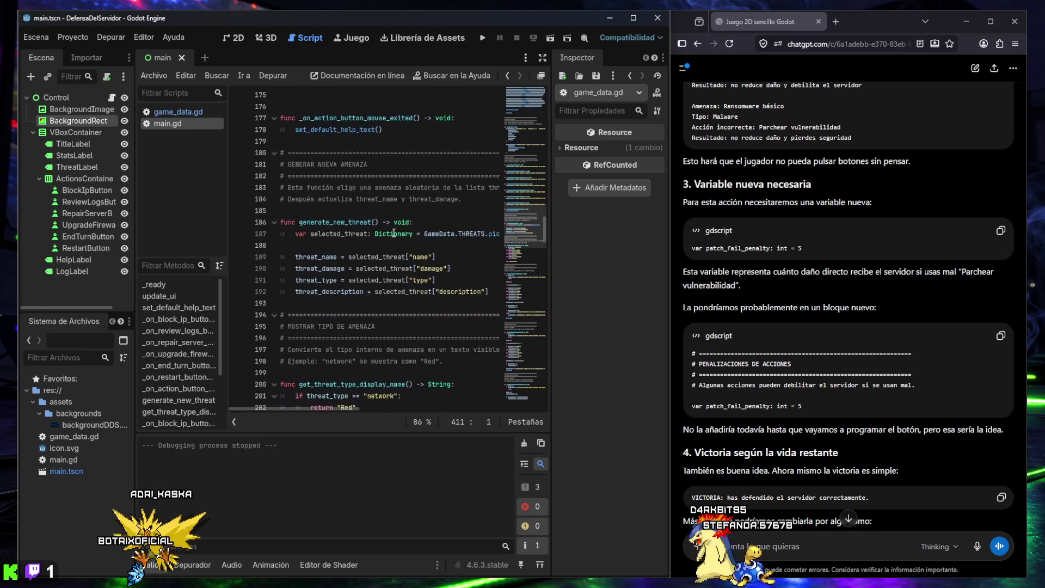
{"action": "left_click_drag", "start_coordinate": [695, 430], "coordinate": [804, 432]}
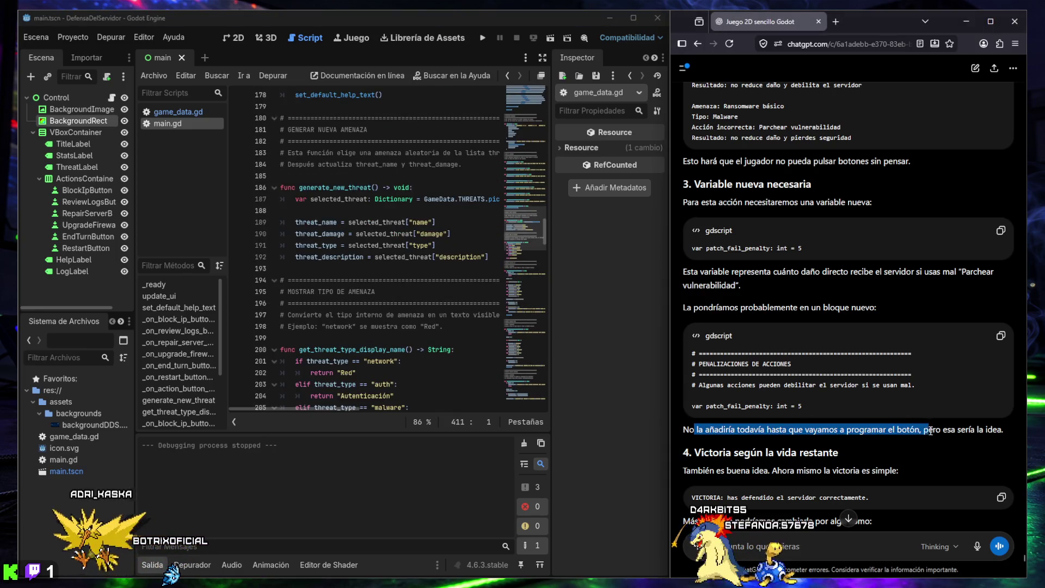
{"action": "left_click_drag", "start_coordinate": [973, 445], "coordinate": [974, 445]}
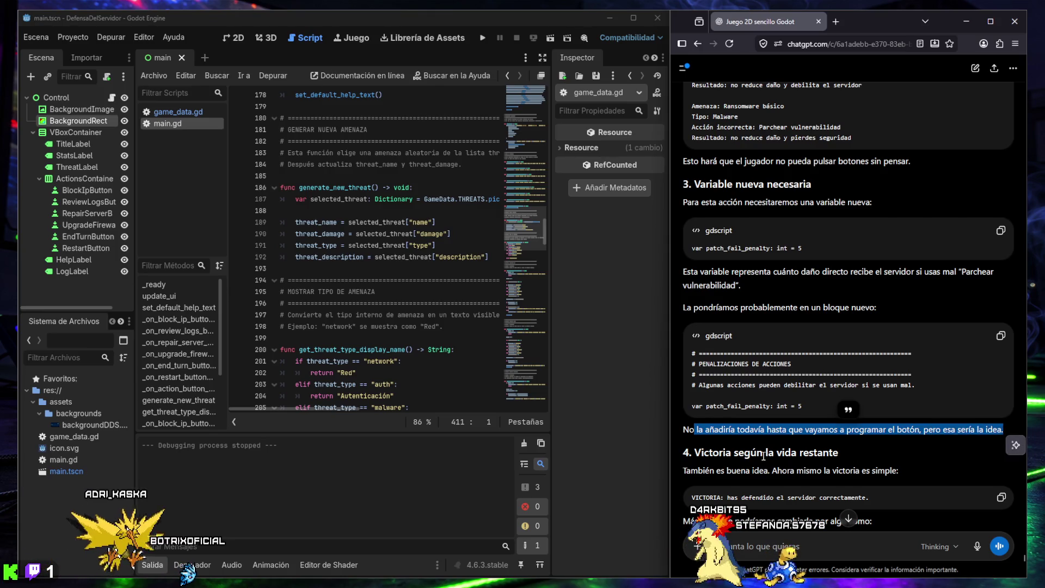
{"action": "scroll", "coordinate": [763, 456], "scroll_direction": "down", "scroll_amount": 3}
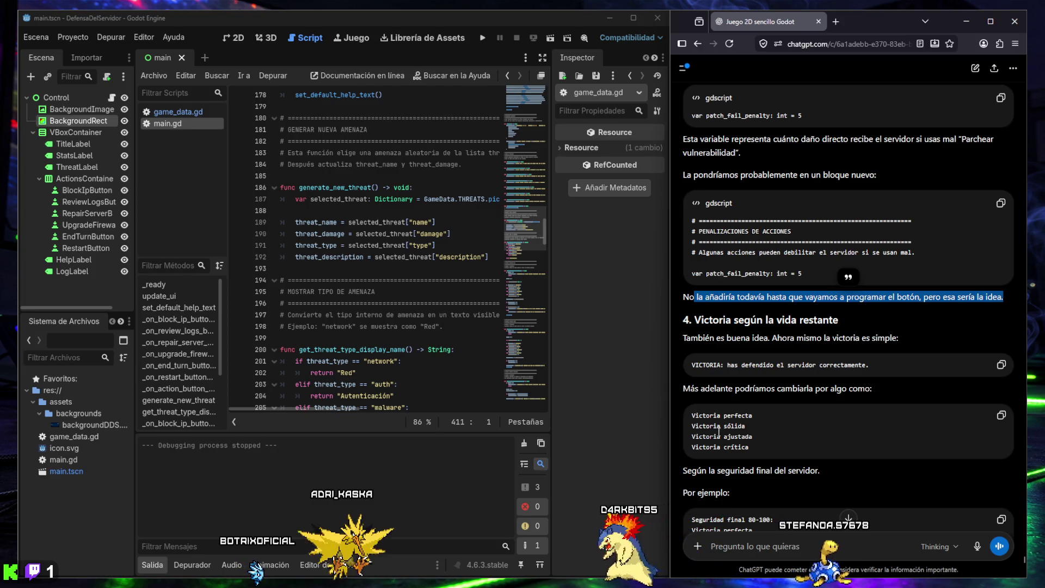
{"action": "left_click_drag", "start_coordinate": [699, 415], "coordinate": [753, 417]}
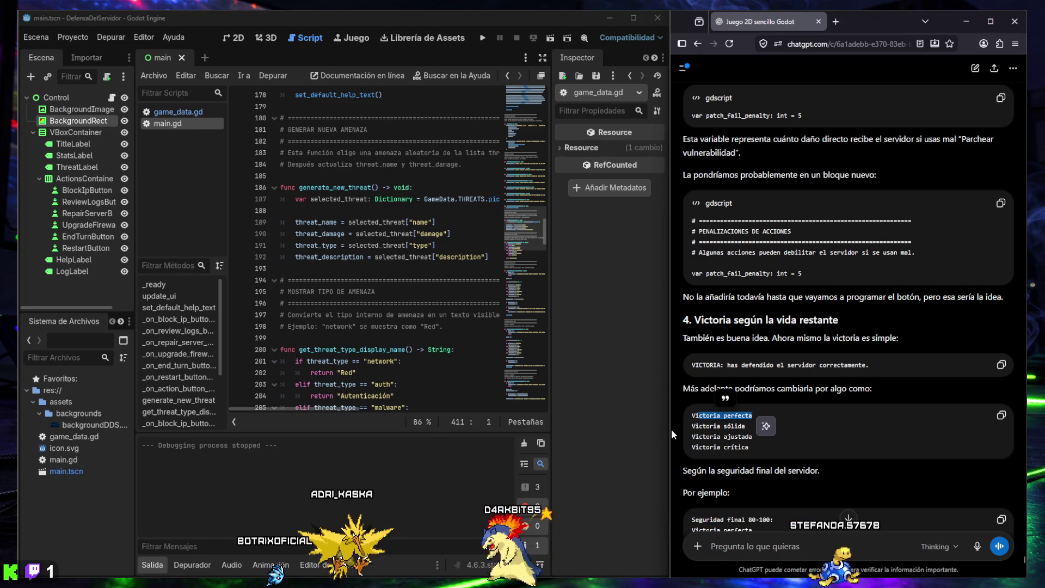
{"action": "left_click_drag", "start_coordinate": [691, 437], "coordinate": [722, 441]}
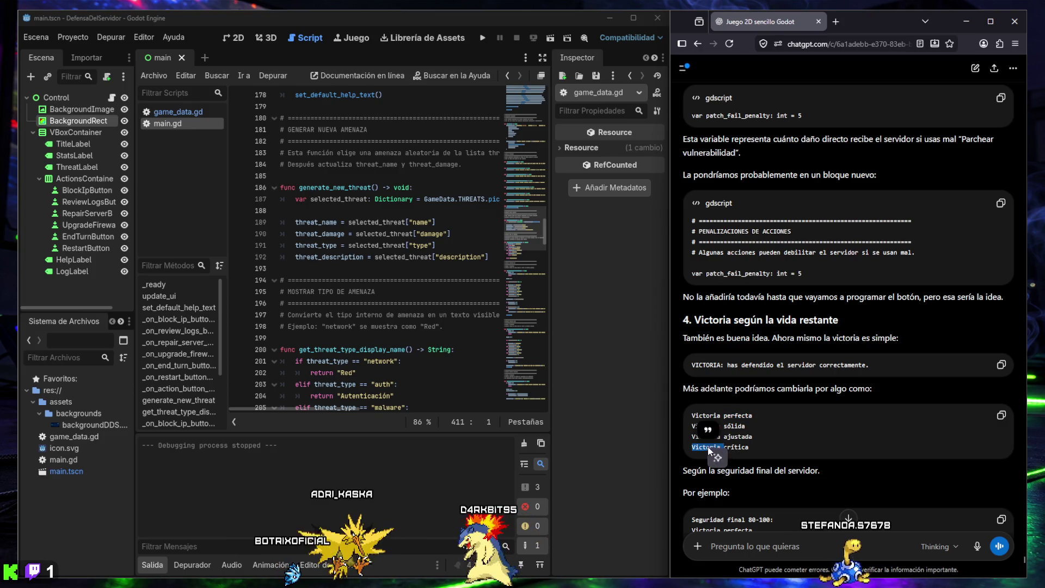
{"action": "scroll", "coordinate": [752, 444], "scroll_direction": "down", "scroll_amount": 2}
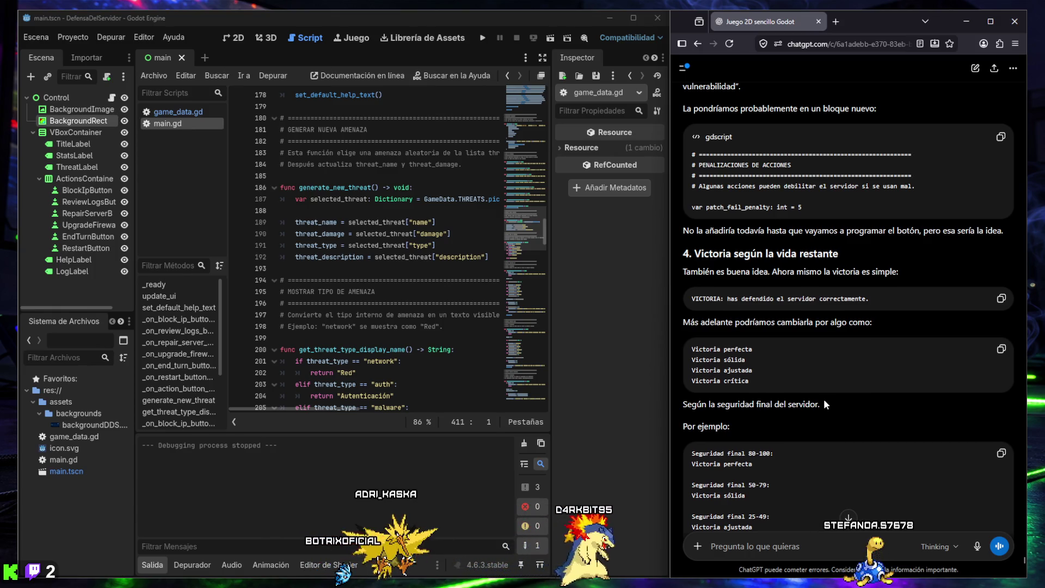
{"action": "scroll", "coordinate": [824, 398], "scroll_direction": "down", "scroll_amount": 4}
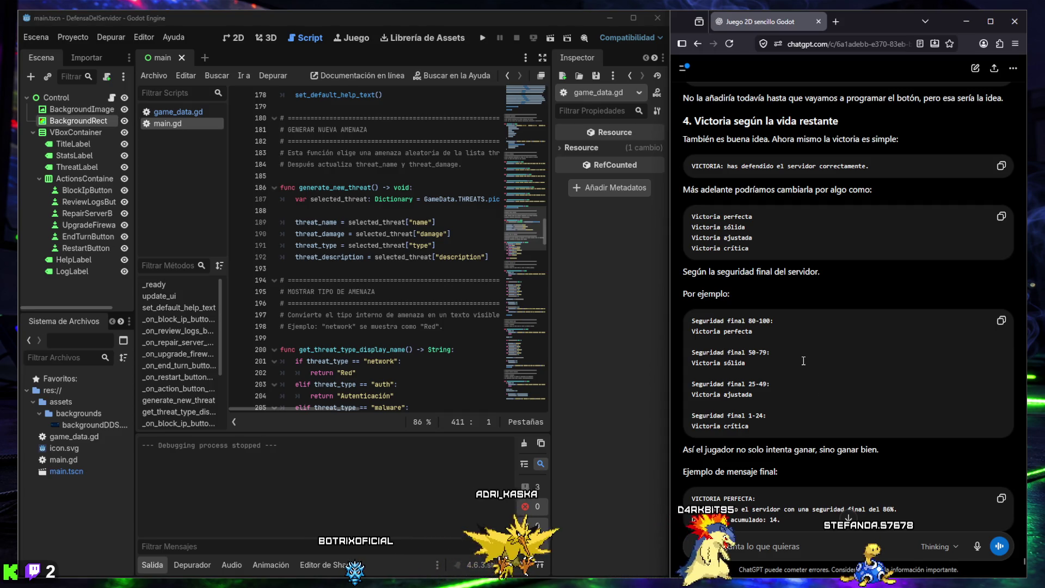
{"action": "scroll", "coordinate": [806, 359], "scroll_direction": "down", "scroll_amount": 2}
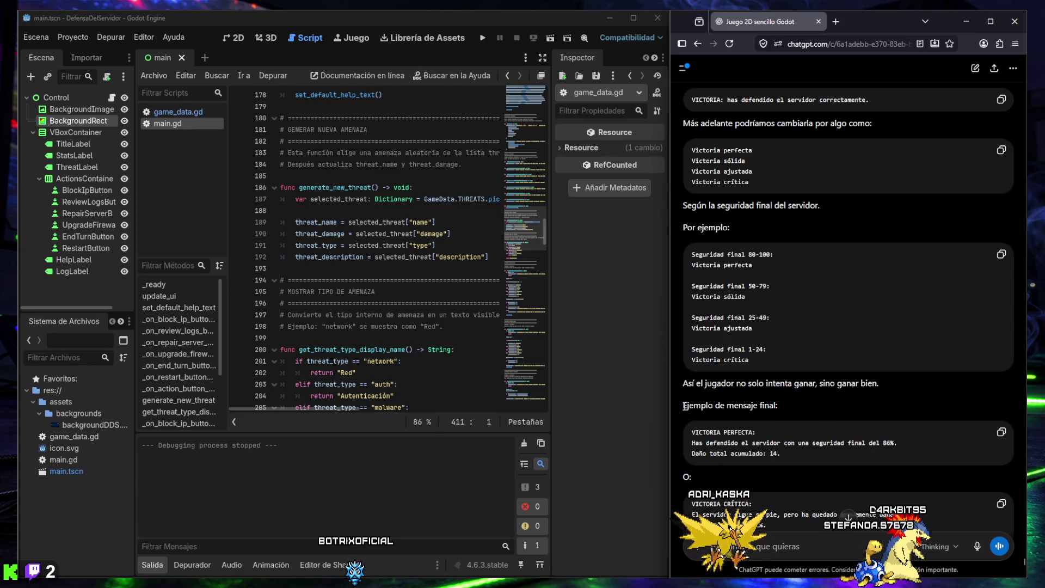
{"action": "scroll", "coordinate": [794, 404], "scroll_direction": "down", "scroll_amount": 2}
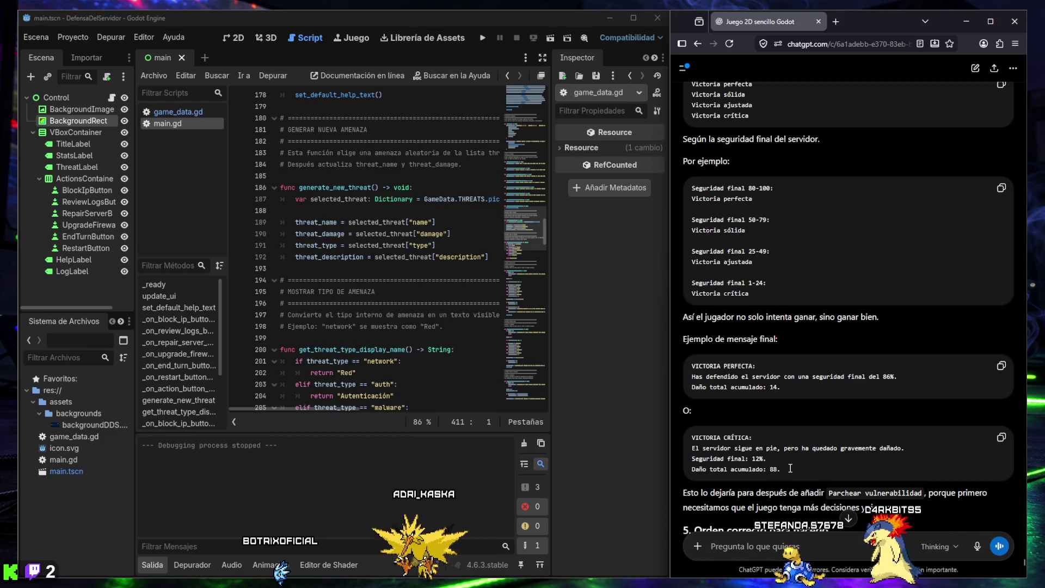
{"action": "scroll", "coordinate": [776, 451], "scroll_direction": "down", "scroll_amount": 2}
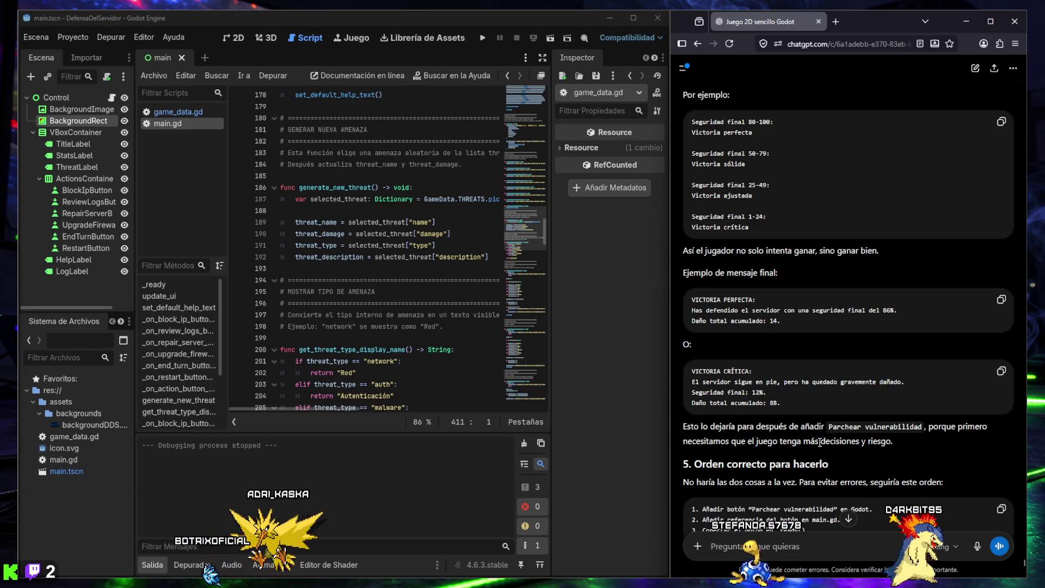
{"action": "scroll", "coordinate": [892, 438], "scroll_direction": "down", "scroll_amount": 5}
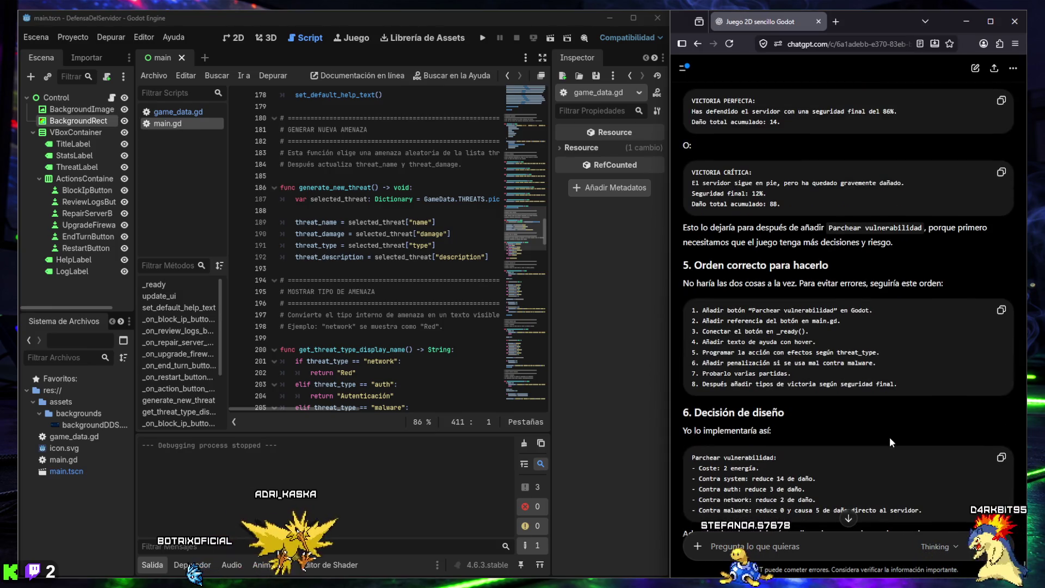
{"action": "scroll", "coordinate": [802, 363], "scroll_direction": "down", "scroll_amount": 1}
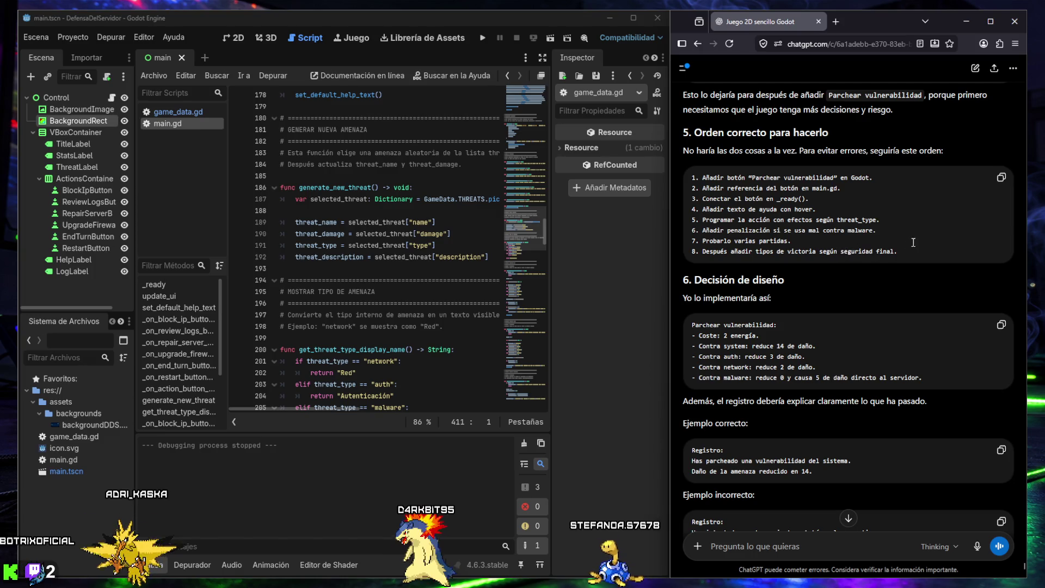
{"action": "scroll", "coordinate": [882, 275], "scroll_direction": "down", "scroll_amount": 2}
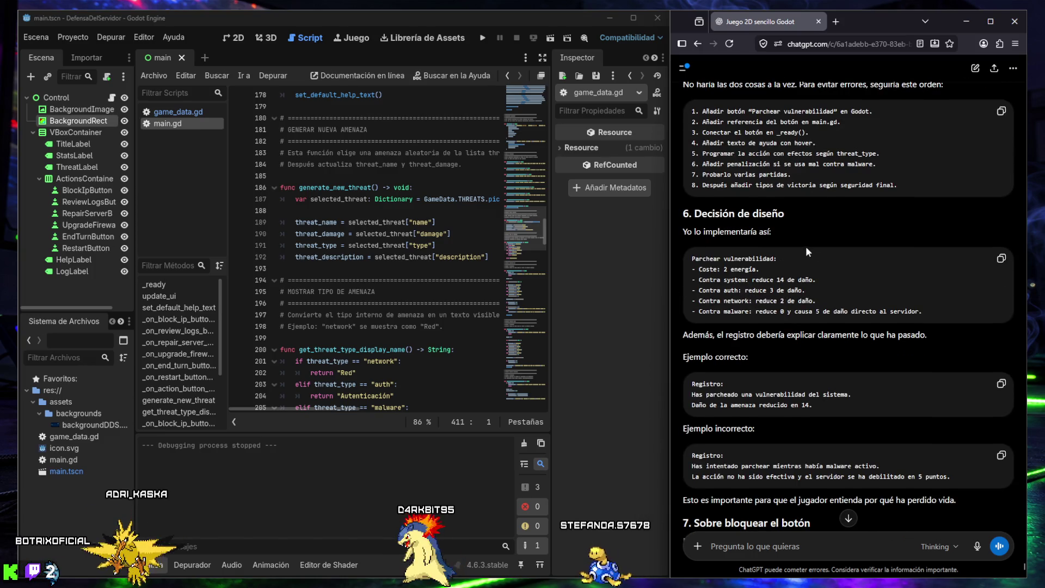
{"action": "scroll", "coordinate": [805, 248], "scroll_direction": "down", "scroll_amount": 2}
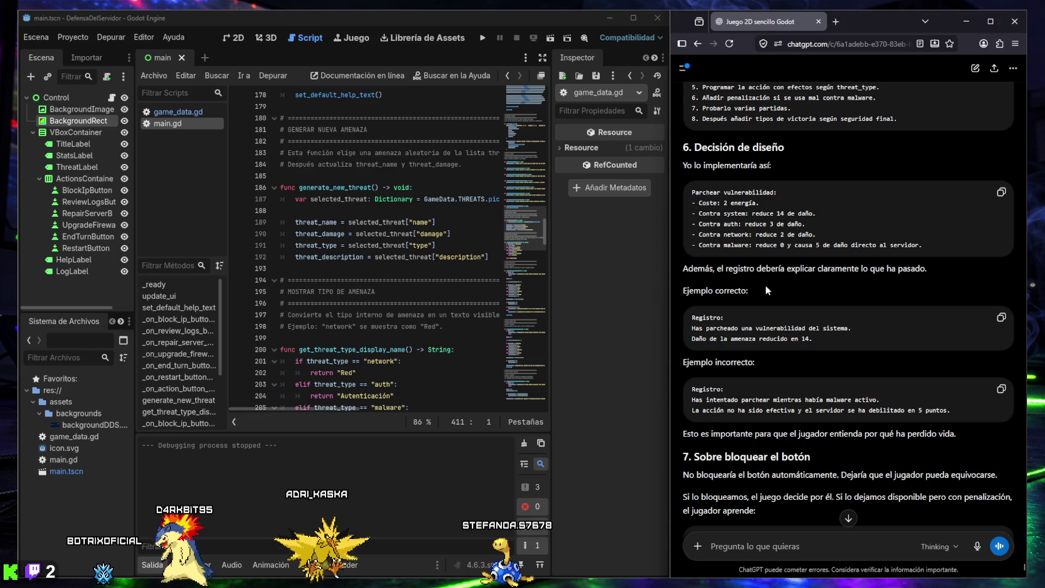
{"action": "scroll", "coordinate": [750, 289], "scroll_direction": "down", "scroll_amount": 3}
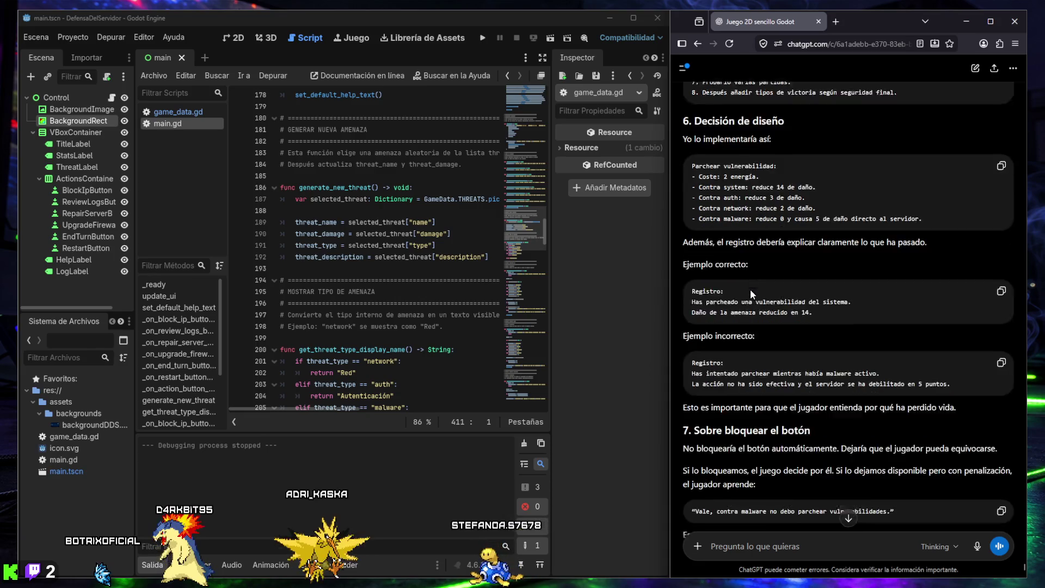
{"action": "scroll", "coordinate": [728, 263], "scroll_direction": "down", "scroll_amount": 2}
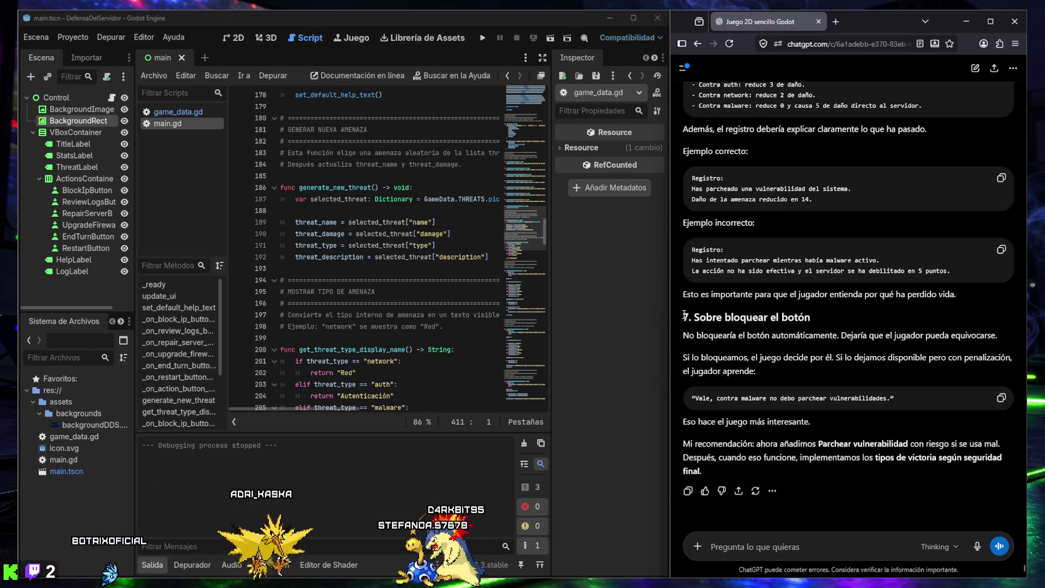
{"action": "left_click_drag", "start_coordinate": [683, 317], "coordinate": [817, 316]}
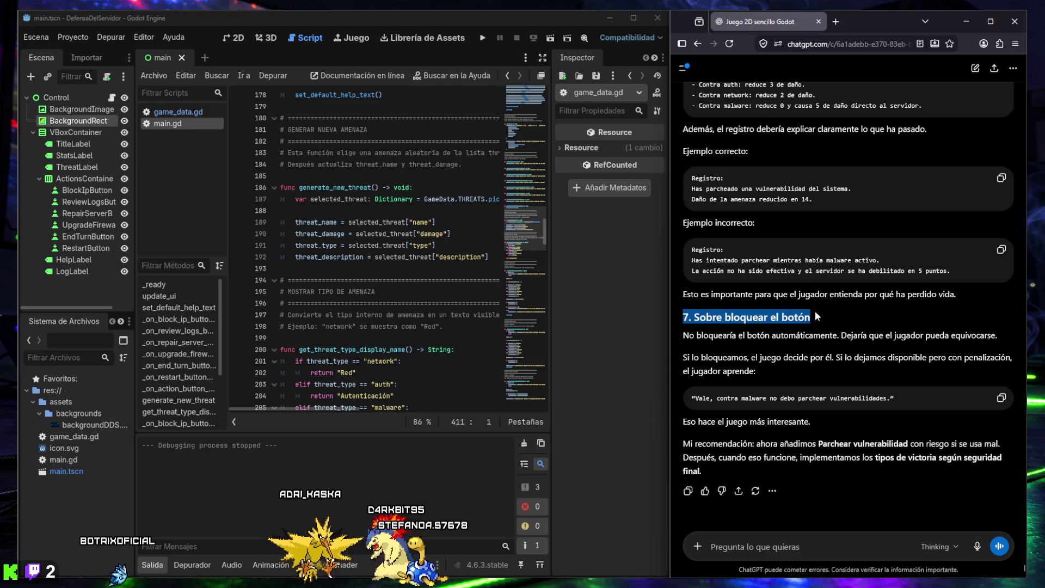
{"action": "left_click", "coordinate": [726, 336]}
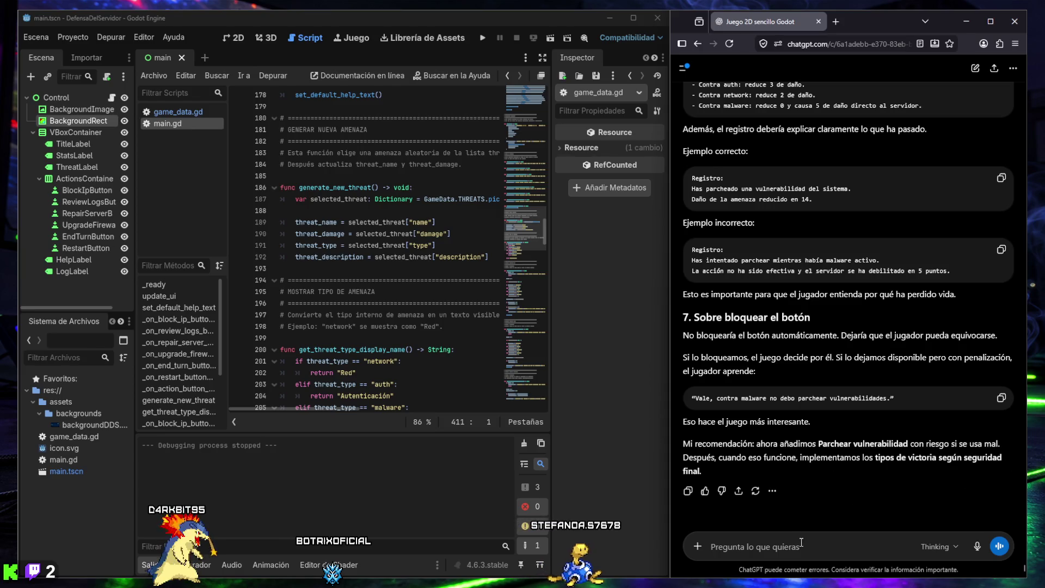
Step: Ask ChatGPT 'vale, explicame como continuar con "Parchear vulnerabilidad"'
{"action": "type", "text": "vale, explicame"}
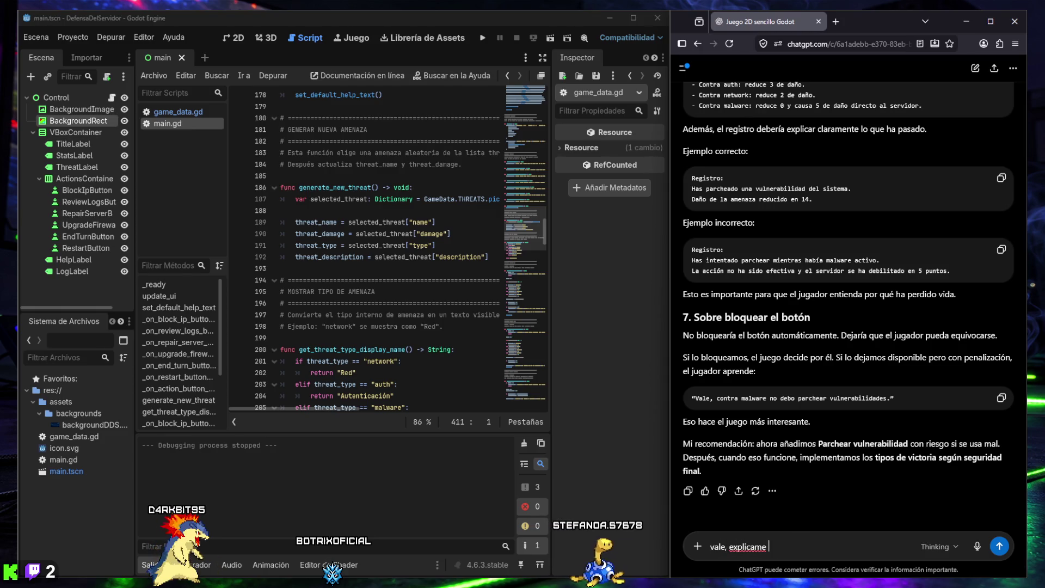
{"action": "type", "text": " como continuar"}
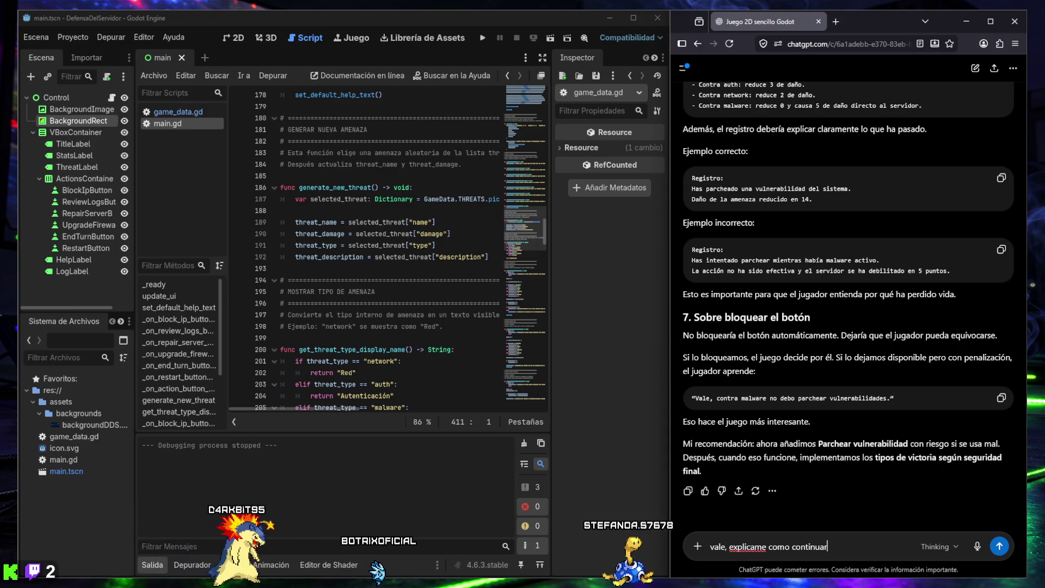
{"action": "type", "text": " con "}
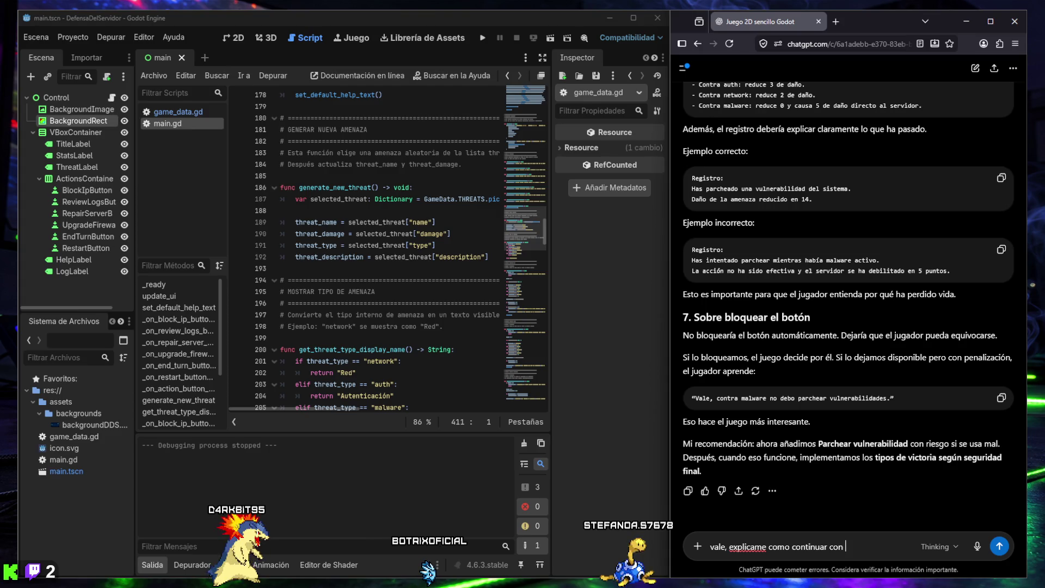
{"action": "type", "text": "\""}
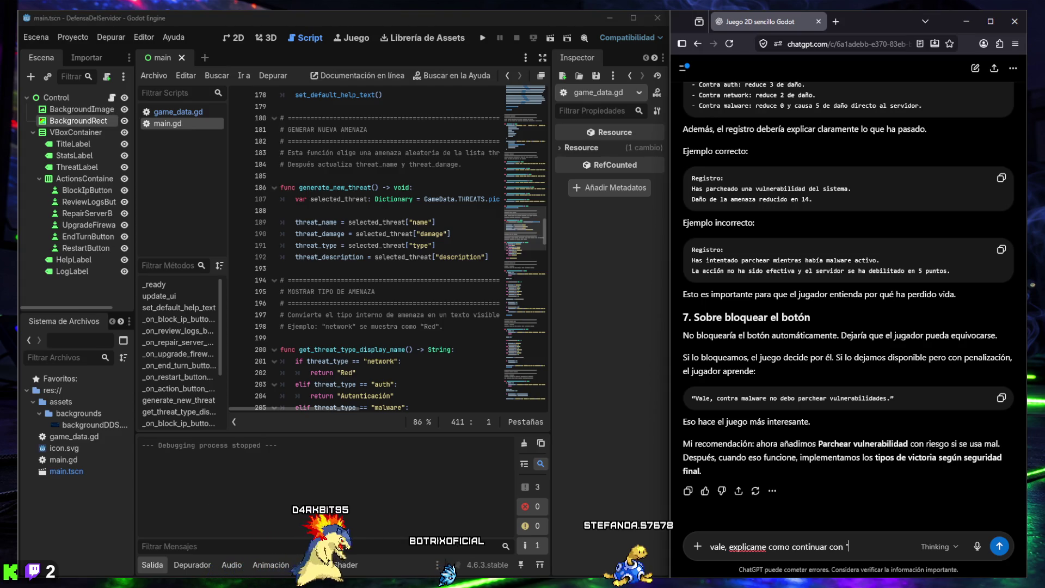
{"action": "type", "text": "Parchear vulnerabilidad\""}
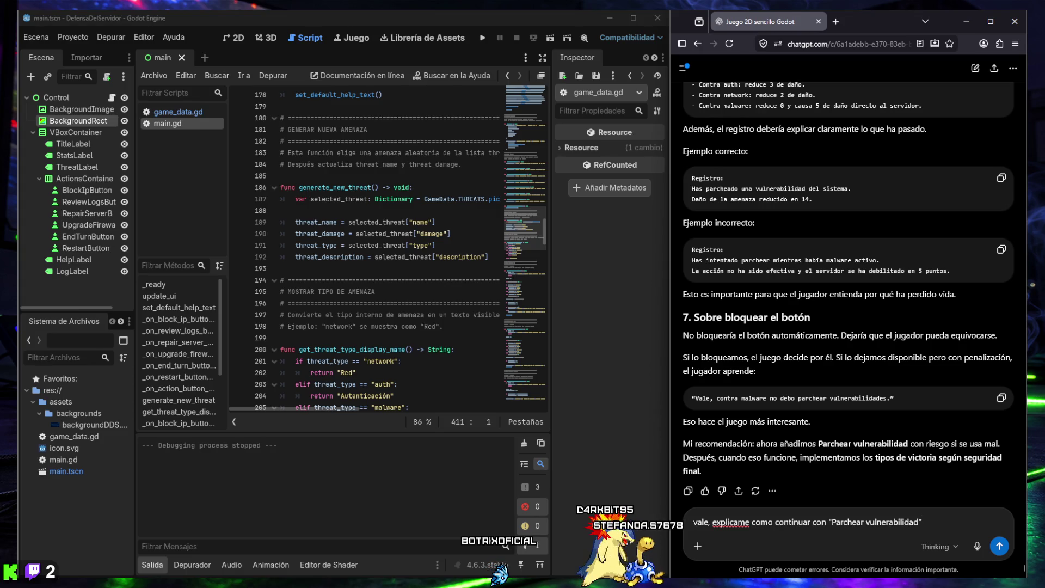
{"action": "key", "text": "Return"}
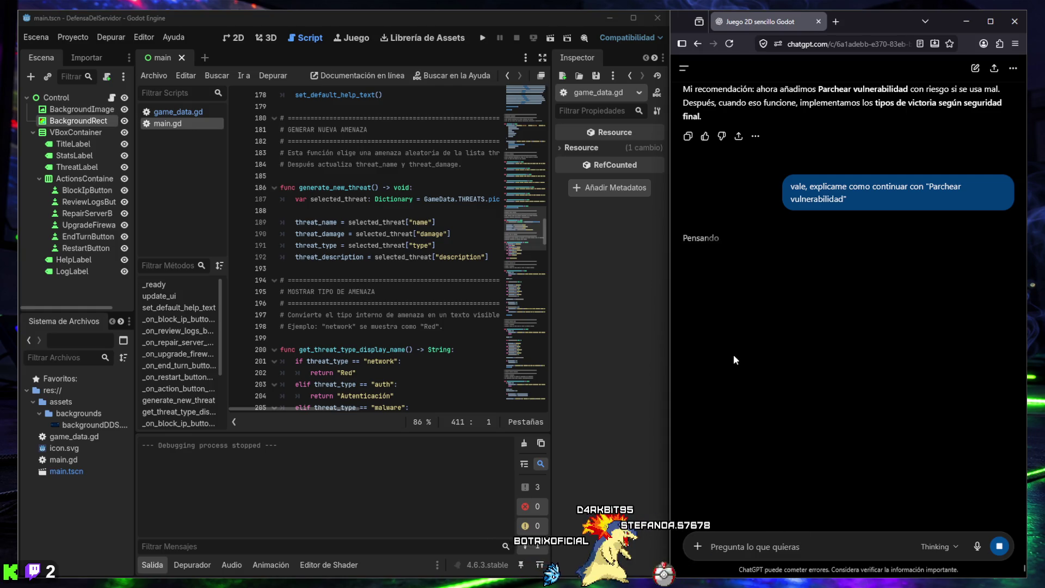
{"action": "left_click", "coordinate": [235, 38]}
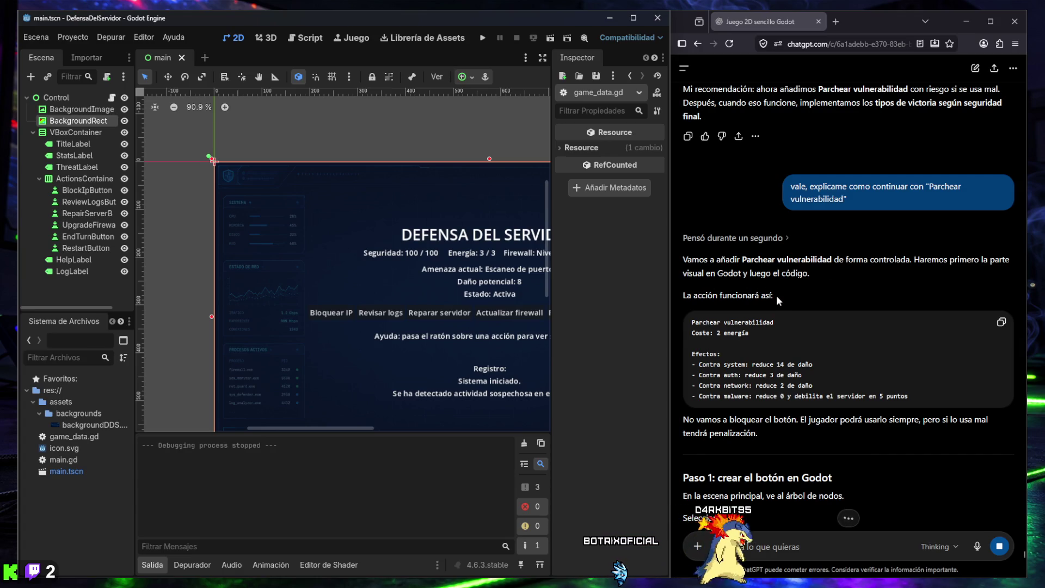
Step: Zoom the main.tscn 2D view out to 62.1%, collapse the Salida panel, and select ActionsContainer
{"action": "scroll", "coordinate": [702, 293], "scroll_direction": "down", "scroll_amount": 3}
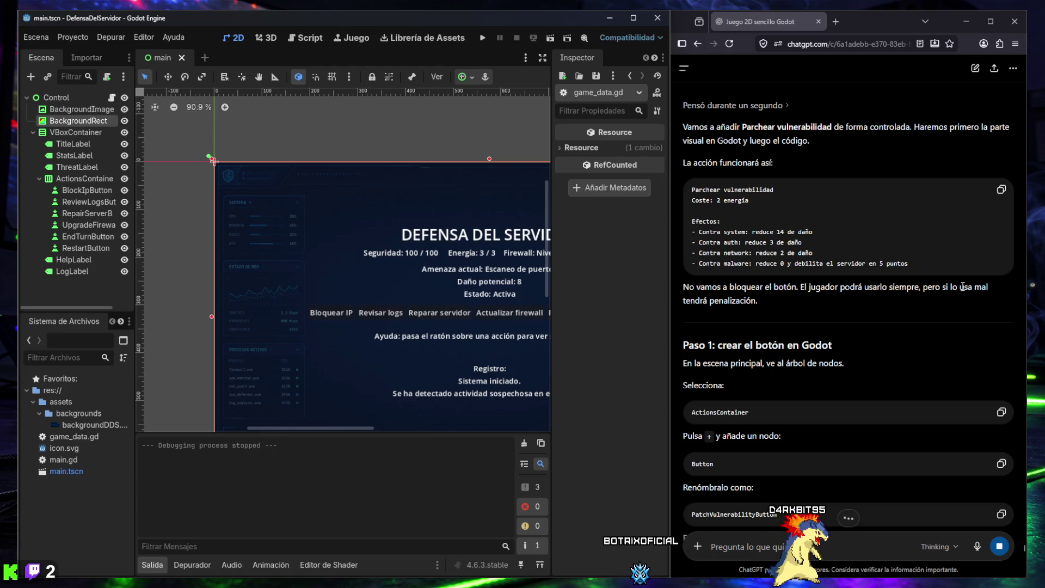
{"action": "scroll", "coordinate": [716, 331], "scroll_direction": "down", "scroll_amount": 5}
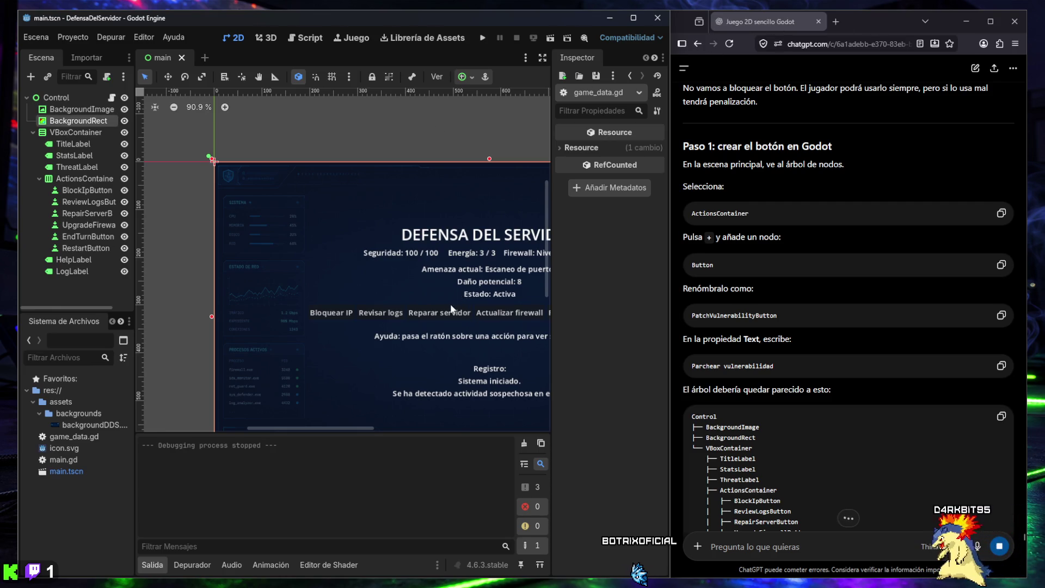
{"action": "key", "text": "f"}
{"action": "scroll", "coordinate": [347, 260], "scroll_direction": "down", "scroll_amount": 2}
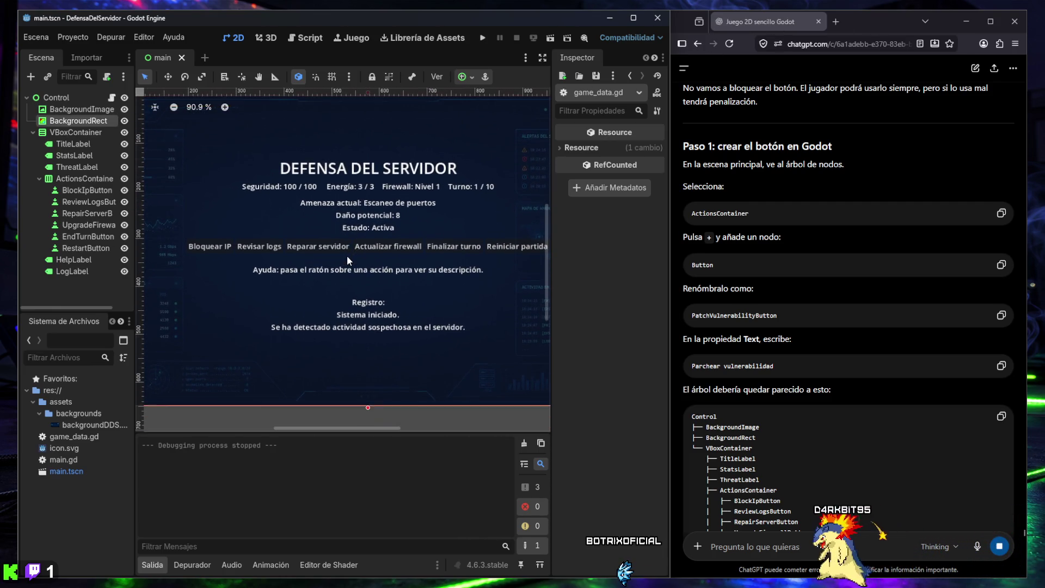
{"action": "scroll", "coordinate": [346, 256], "scroll_direction": "down", "scroll_amount": 1}
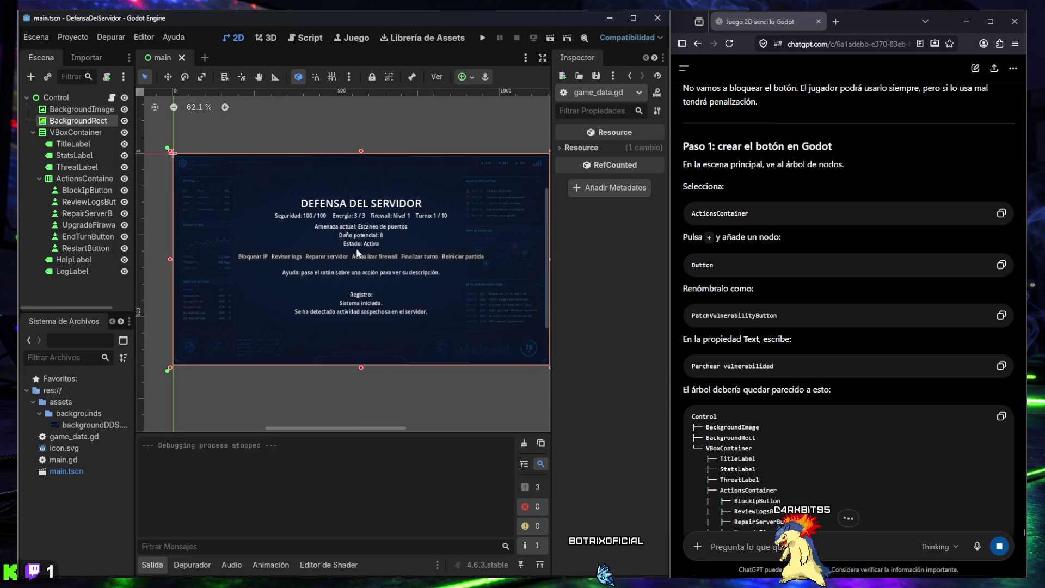
{"action": "scroll", "coordinate": [352, 251], "scroll_direction": "down", "scroll_amount": 1}
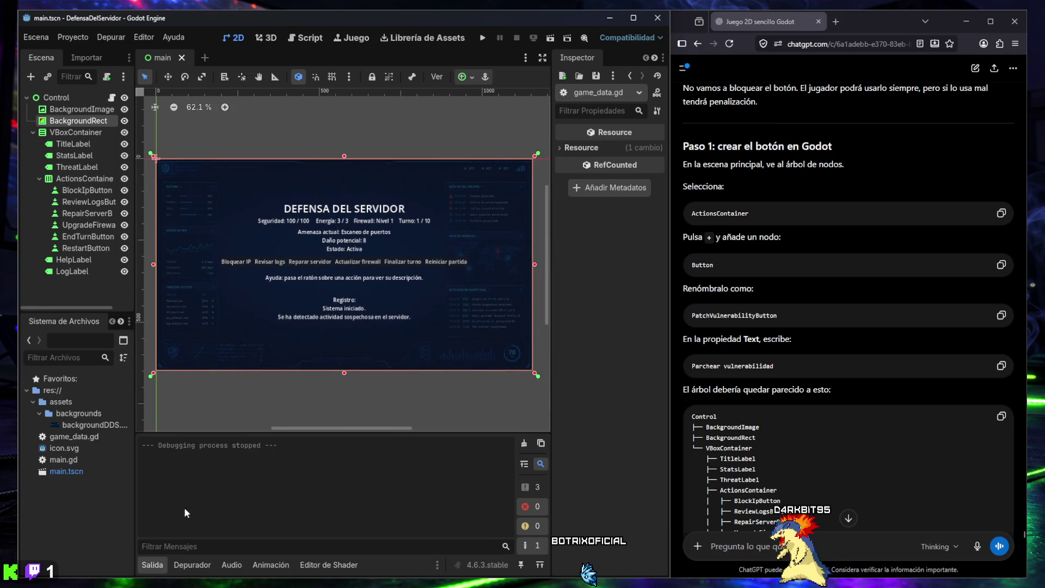
{"action": "left_click", "coordinate": [153, 570]}
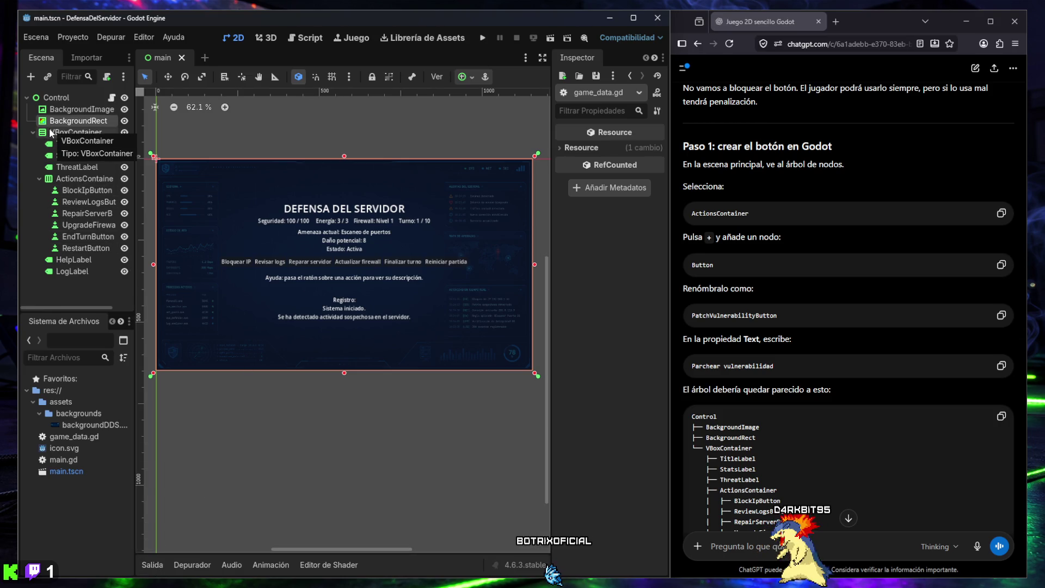
{"action": "right_click", "coordinate": [65, 180]}
{"action": "left_click", "coordinate": [59, 212]}
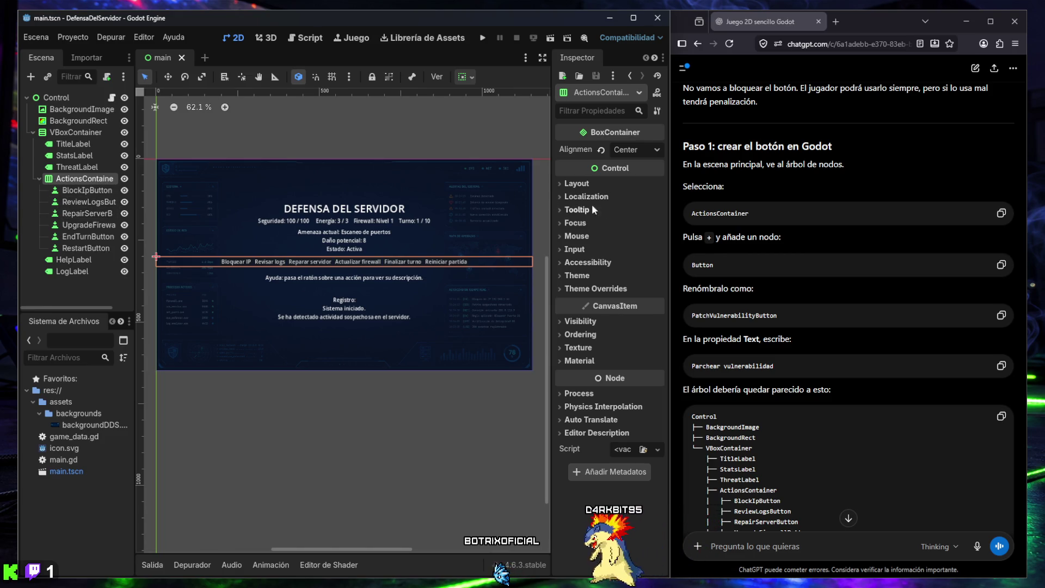
Step: Add a Button under ActionsContainer named PatchVulnerabilityButton with text 'Parchear vulnerabilidad'
{"action": "left_click", "coordinate": [31, 77]}
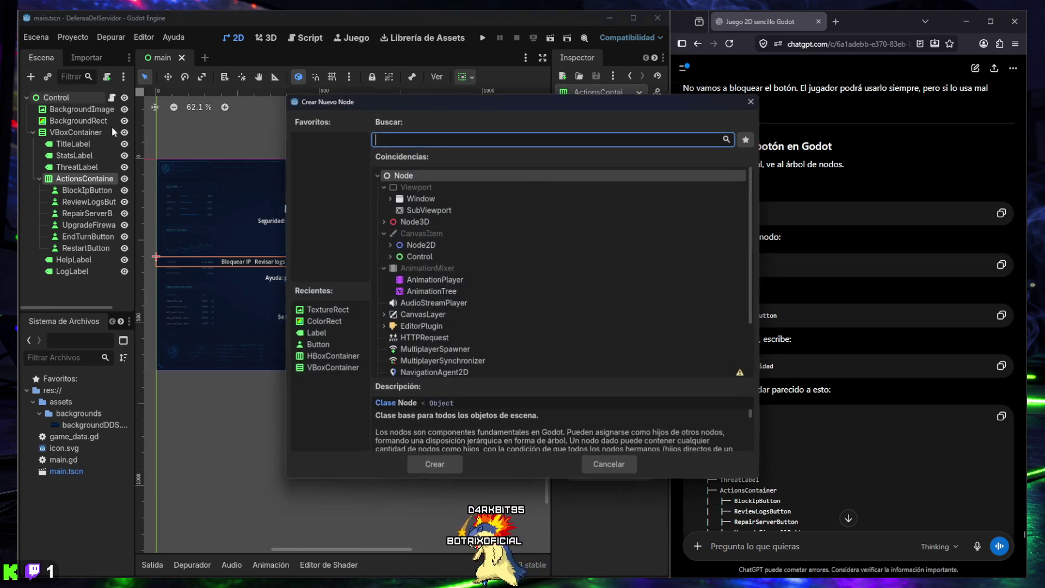
{"action": "type", "text": "butt"}
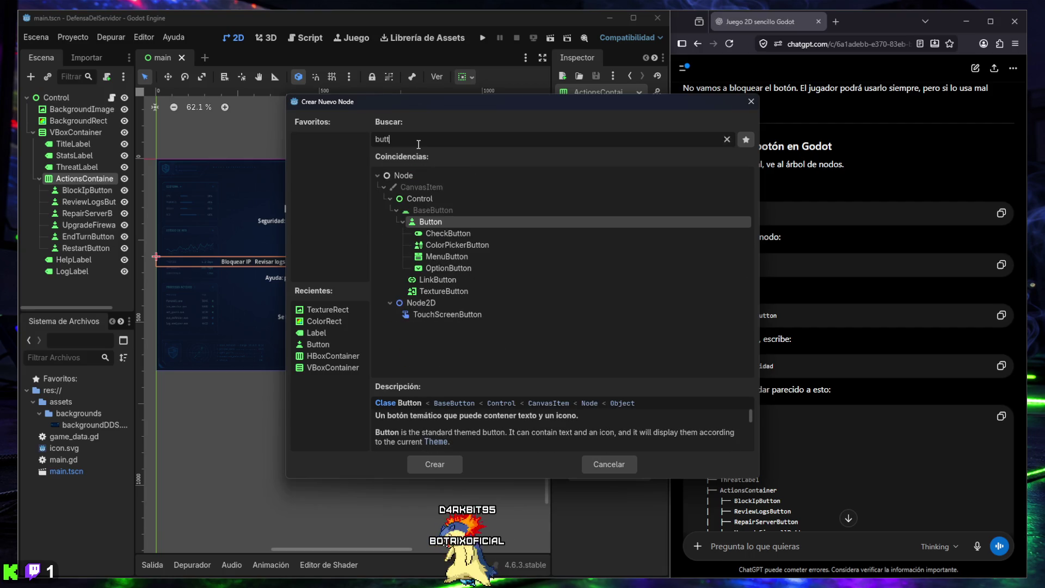
{"action": "double_click", "coordinate": [426, 223]}
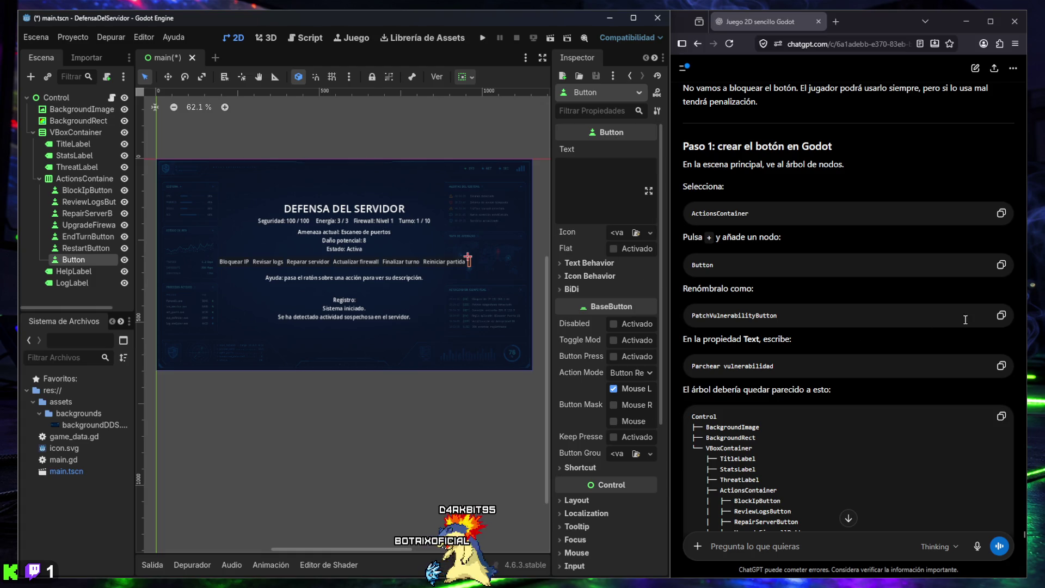
{"action": "left_click", "coordinate": [1001, 315]}
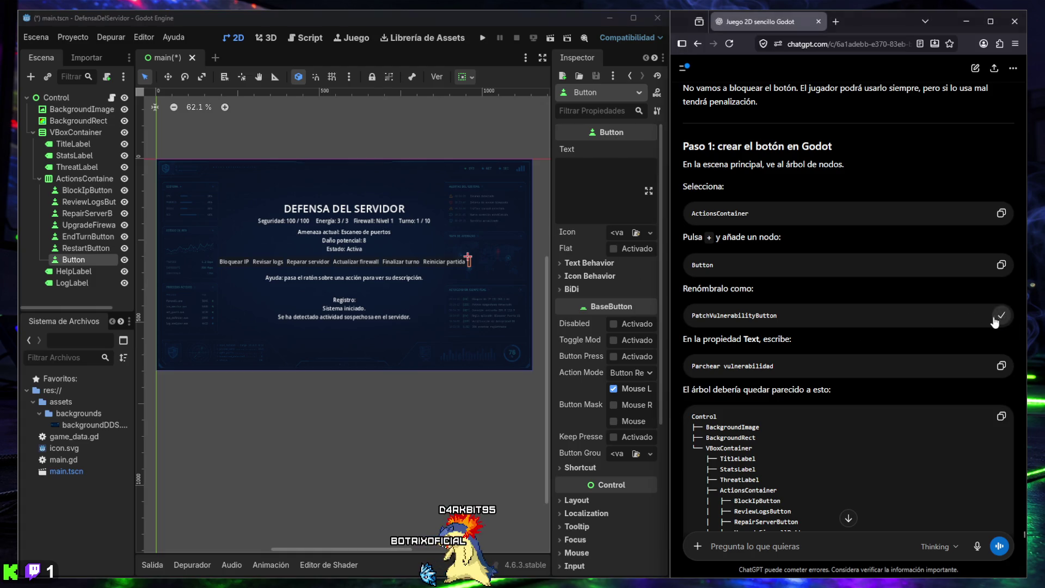
{"action": "double_click", "coordinate": [76, 260]}
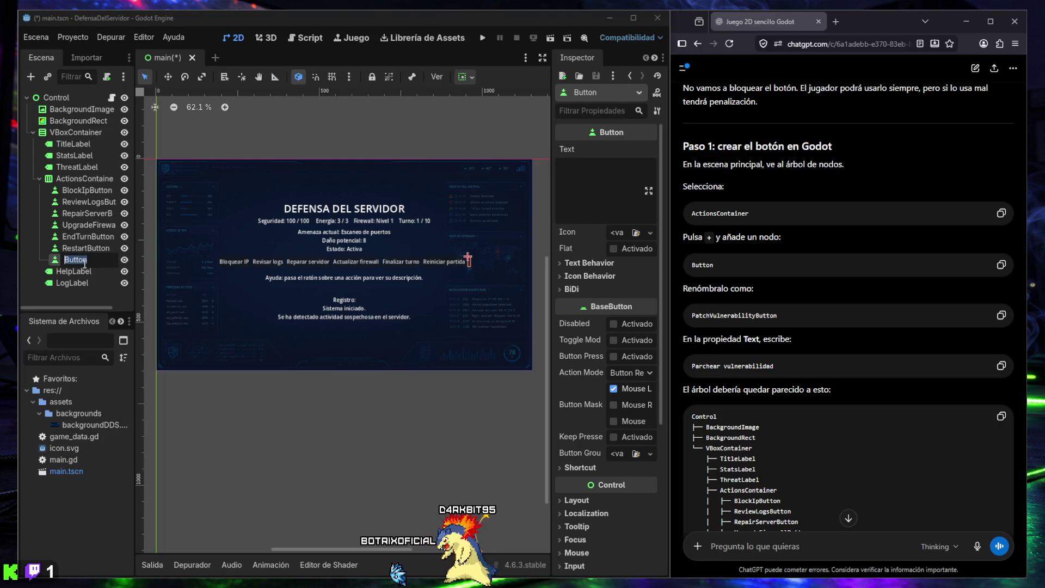
{"action": "key", "text": "Return"}
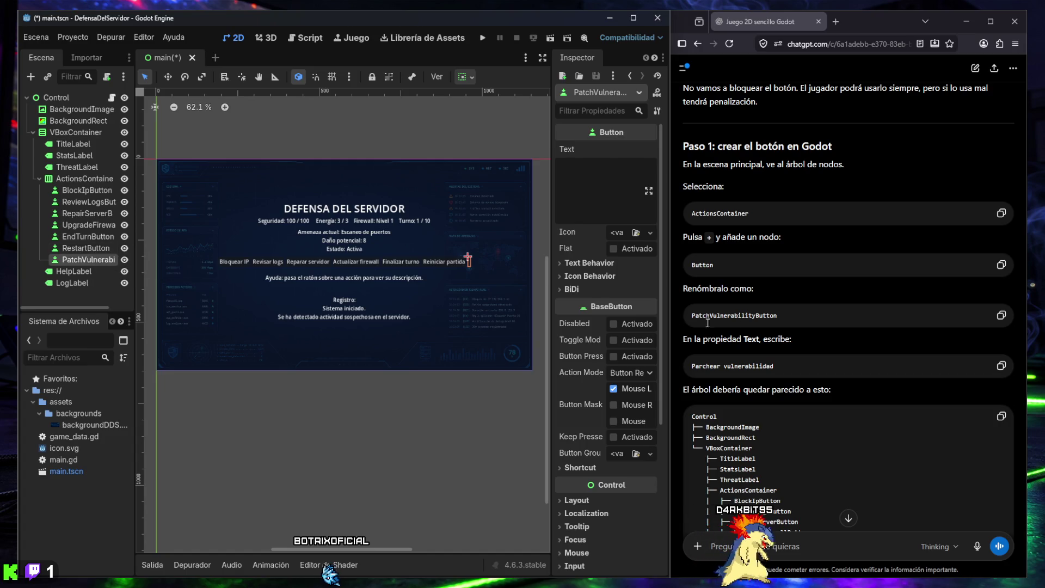
{"action": "left_click", "coordinate": [602, 192]}
{"action": "type", "text": "Parchear vulnerabilidad"}
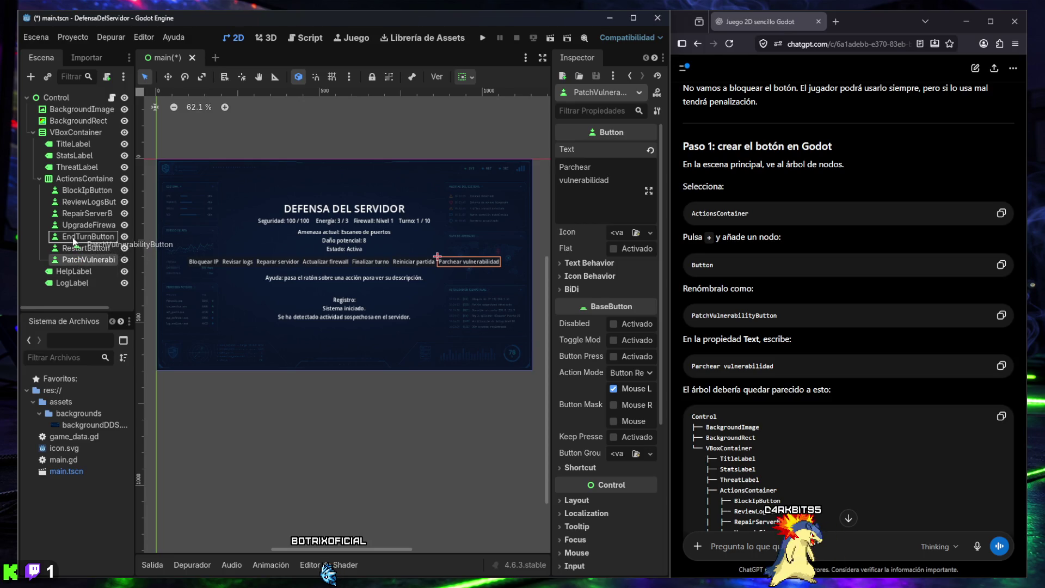
Step: Drag PatchVulnerabilityButton after Revisar logs, undoing an accidental nesting under UpgradeFirewall
{"action": "left_click_drag", "start_coordinate": [72, 236], "coordinate": [72, 226]}
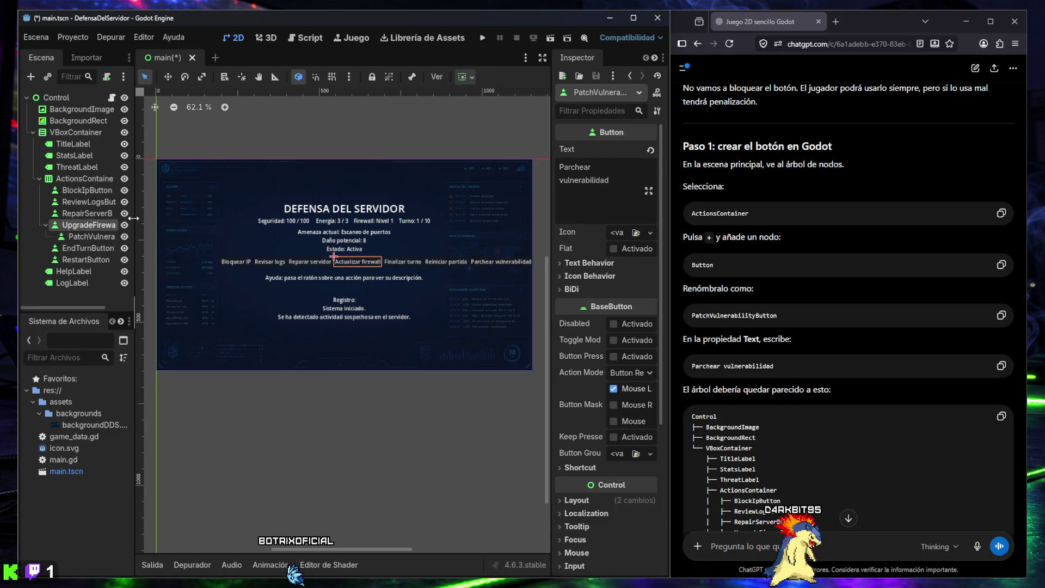
{"action": "key", "text": "ctrl+z"}
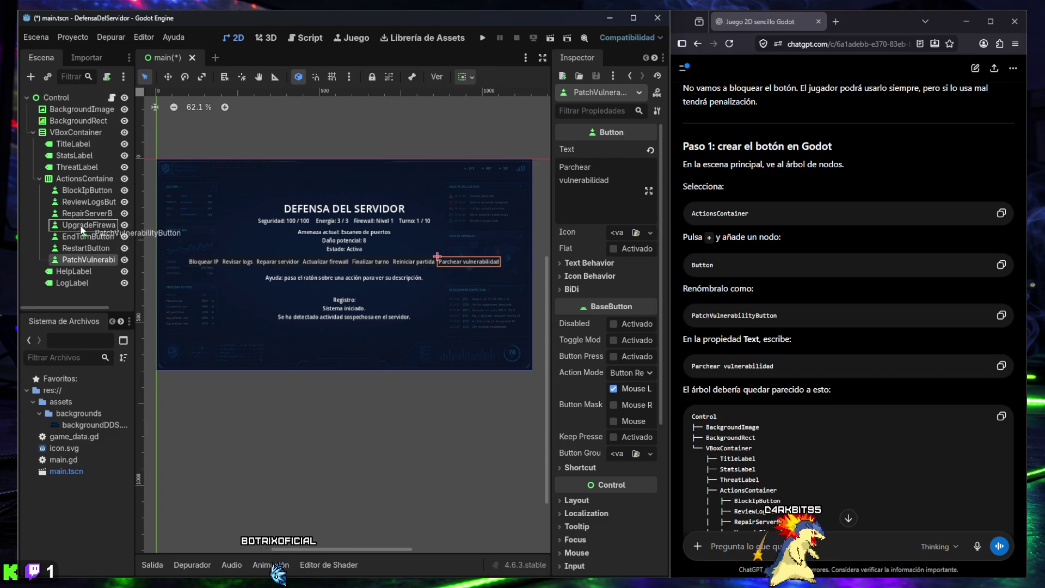
{"action": "left_click_drag", "start_coordinate": [79, 215], "coordinate": [70, 209]}
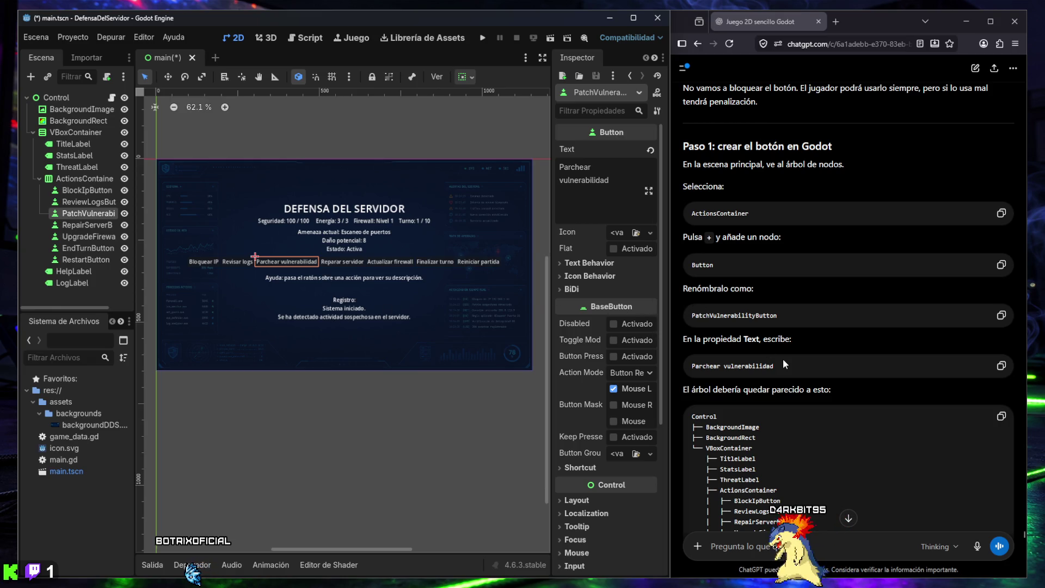
Step: Deselect the node and save main.tscn with the patch button third in the row
{"action": "scroll", "coordinate": [762, 348], "scroll_direction": "down", "scroll_amount": 3}
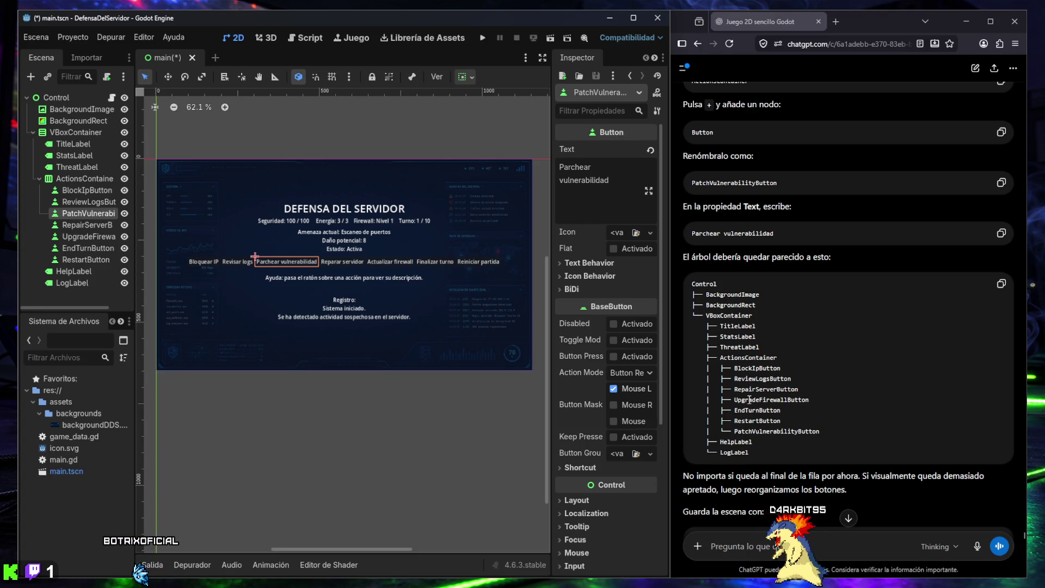
{"action": "scroll", "coordinate": [773, 424], "scroll_direction": "down", "scroll_amount": 1}
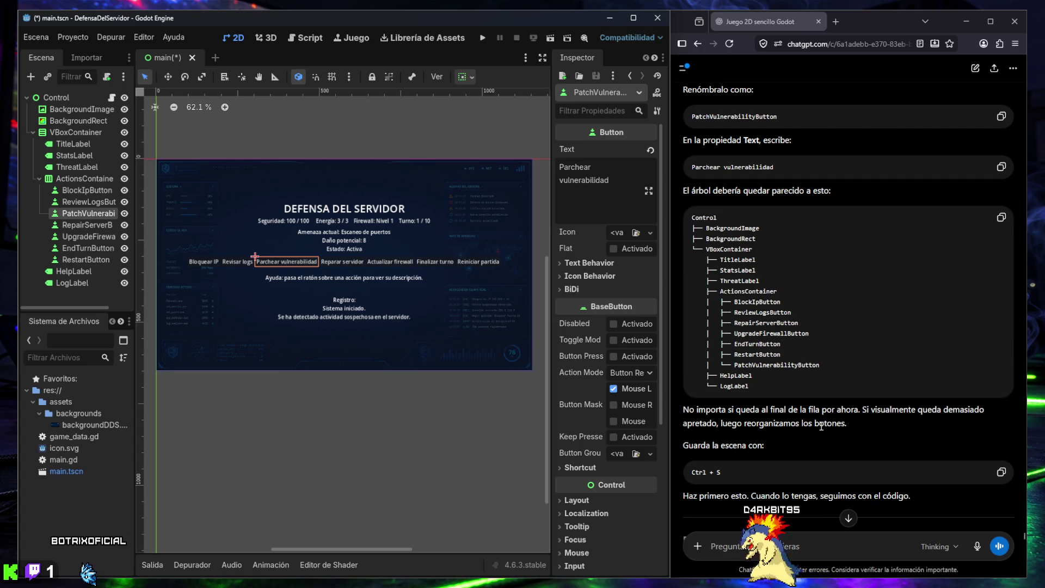
{"action": "scroll", "coordinate": [826, 429], "scroll_direction": "down", "scroll_amount": 2}
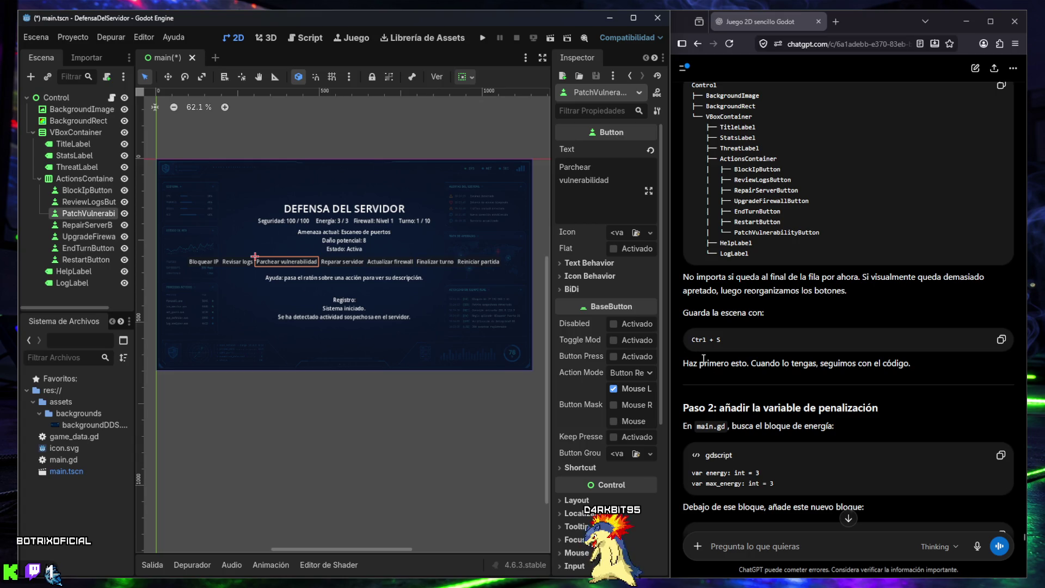
{"action": "scroll", "coordinate": [766, 423], "scroll_direction": "down", "scroll_amount": 2}
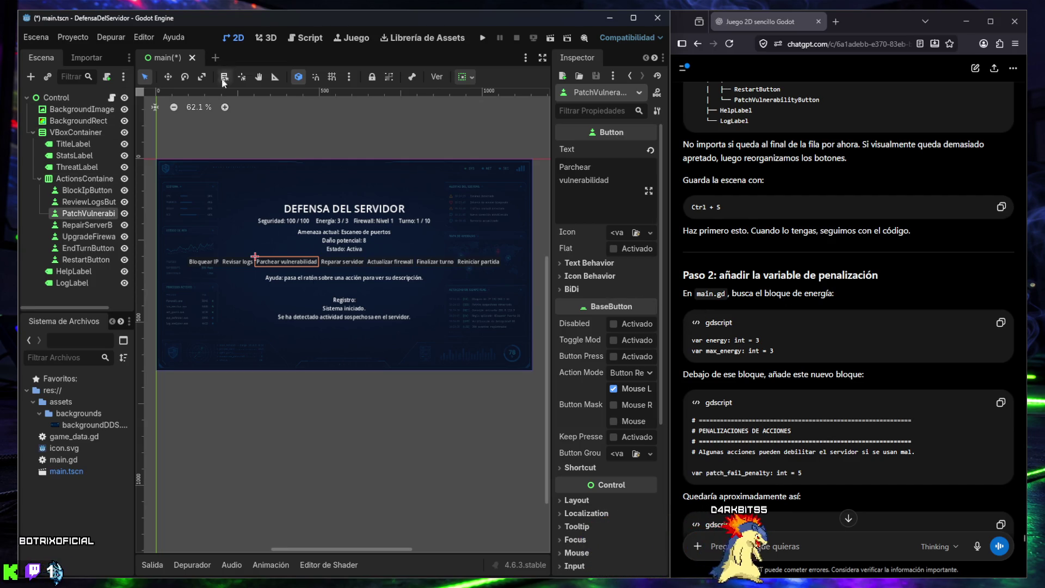
{"action": "left_click", "coordinate": [247, 397]}
{"action": "key", "text": "ctrl+s"}
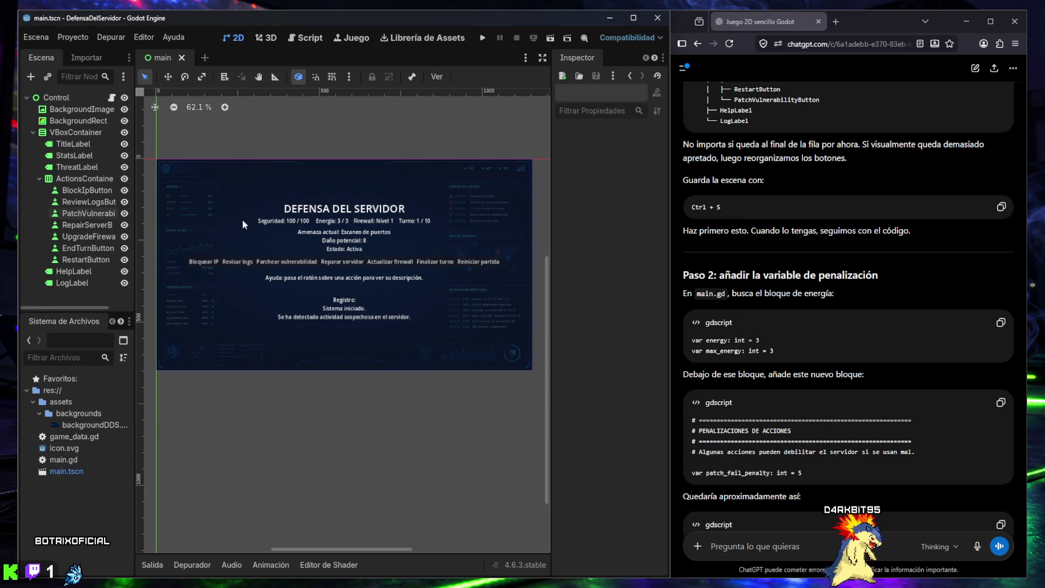
{"action": "left_click", "coordinate": [306, 38]}
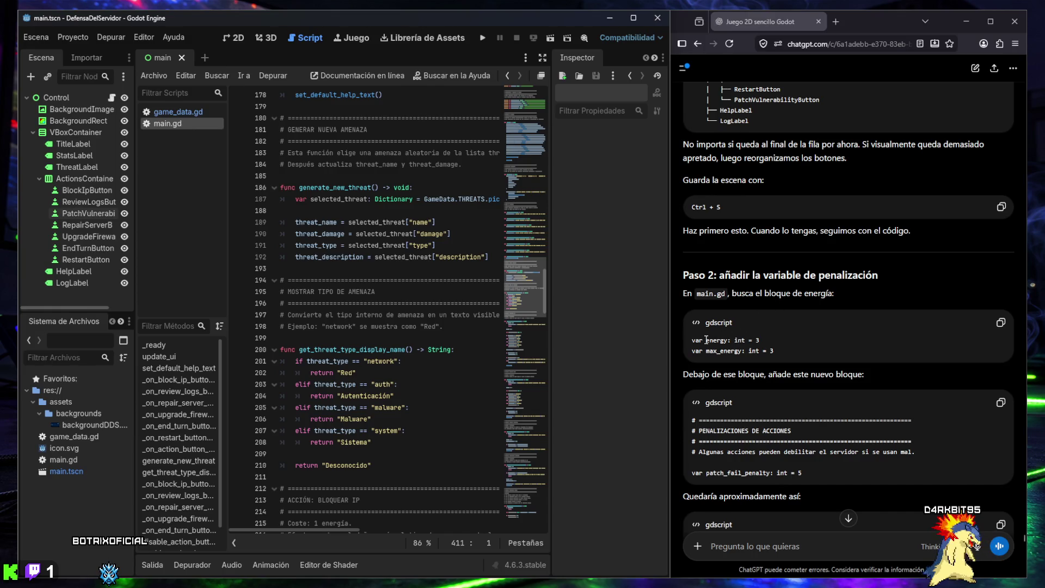
Step: Paste ChatGPT's PENALIZACIONES DE ACCIONES block (patch_fail_penalty = 5) onto main.gd line 23
{"action": "left_click_drag", "start_coordinate": [522, 287], "coordinate": [524, 122]}
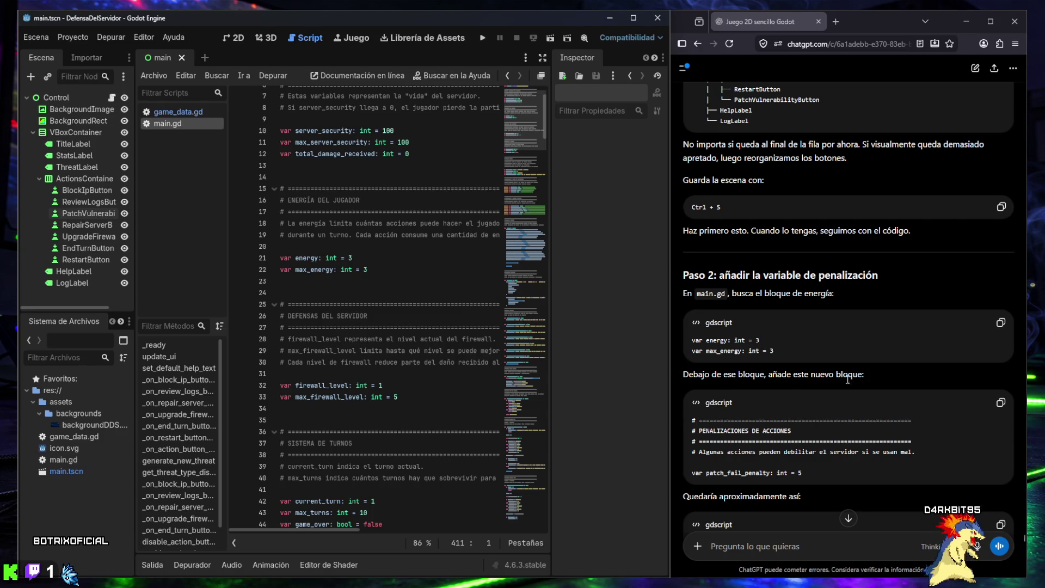
{"action": "scroll", "coordinate": [848, 379], "scroll_direction": "down", "scroll_amount": 2}
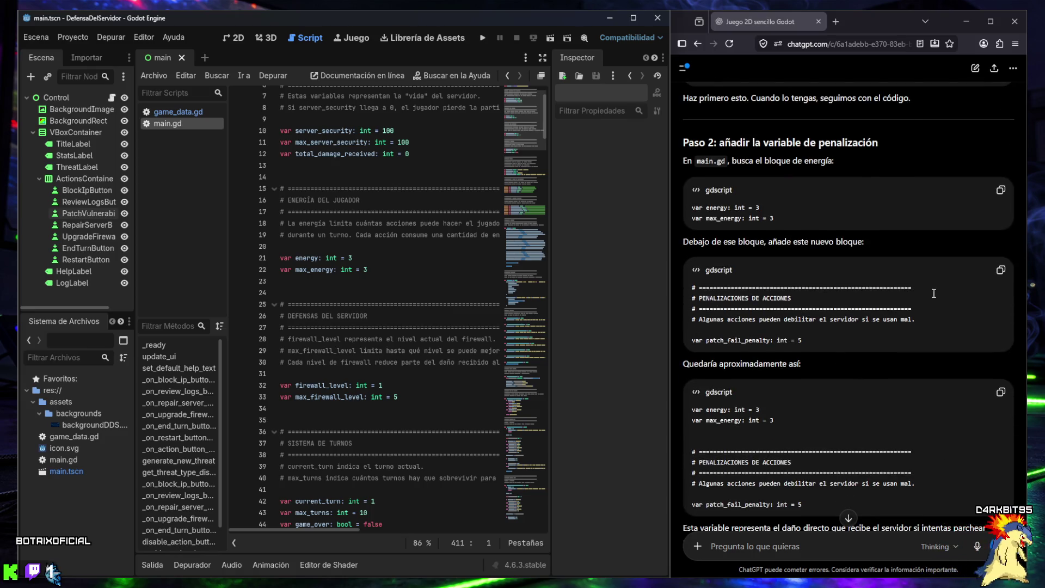
{"action": "left_click", "coordinate": [1000, 269]}
{"action": "left_click", "coordinate": [389, 276]}
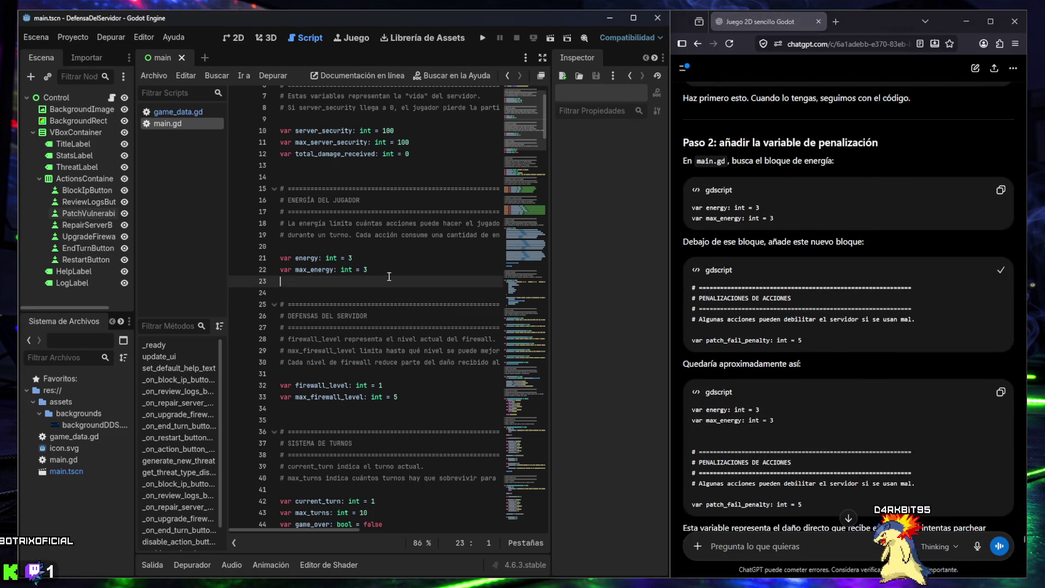
{"action": "key", "text": "ctrl+v"}
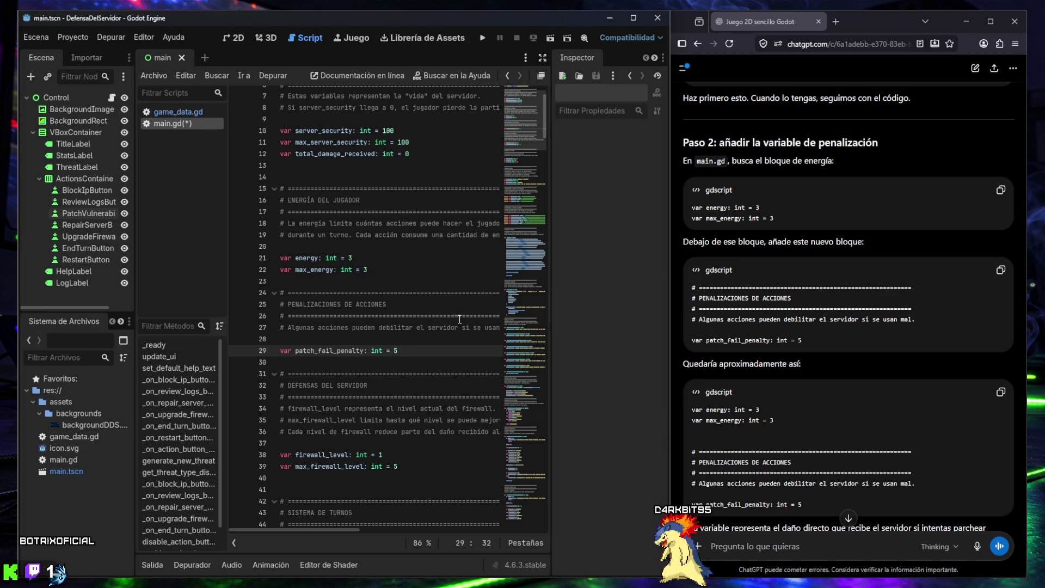
{"action": "left_click", "coordinate": [279, 292]}
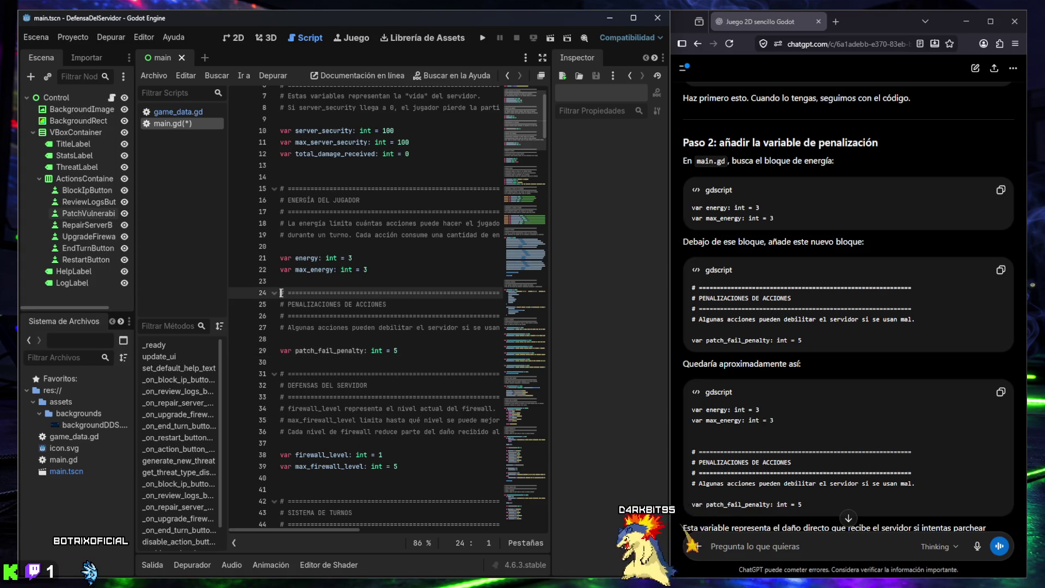
{"action": "mouse_move", "coordinate": [263, 304]}
{"action": "left_mouse_down"}
{"action": "mouse_move", "coordinate": [266, 293]}
{"action": "mouse_move", "coordinate": [283, 354]}
{"action": "mouse_move", "coordinate": [265, 292]}
{"action": "left_mouse_up"}
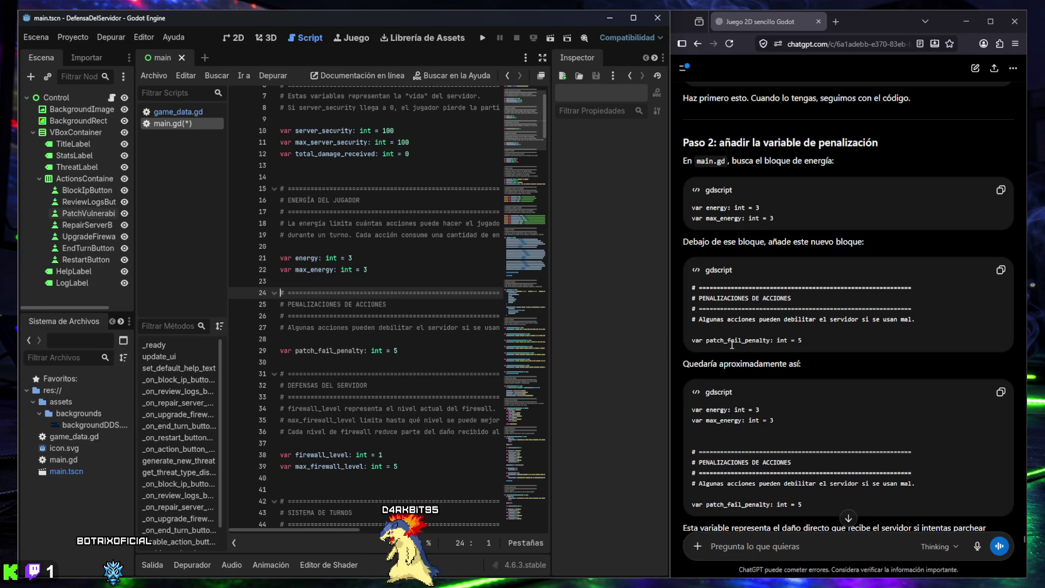
{"action": "scroll", "coordinate": [737, 347], "scroll_direction": "down", "scroll_amount": 3}
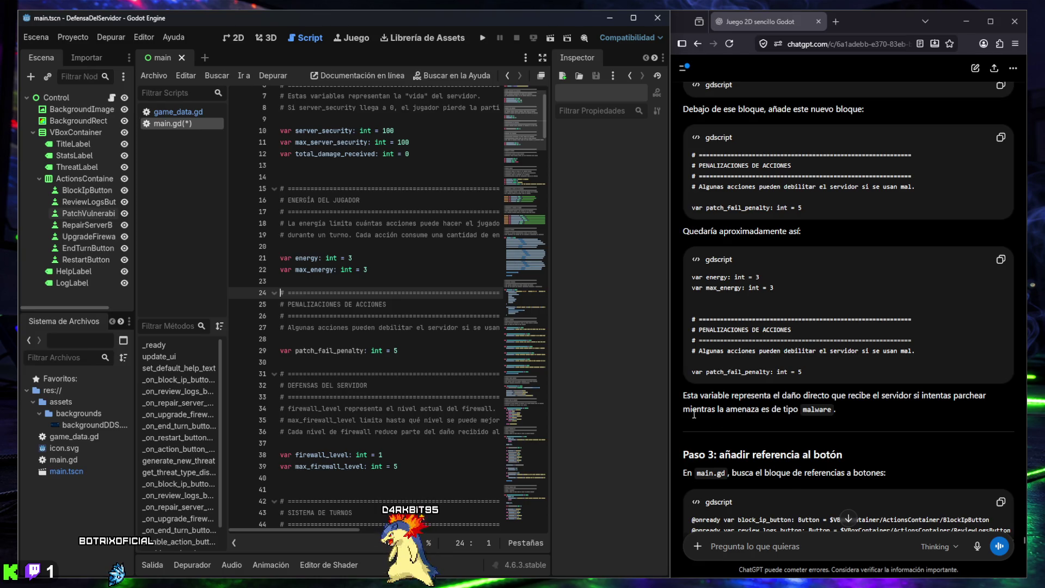
{"action": "left_click_drag", "start_coordinate": [696, 412], "coordinate": [778, 414]}
{"action": "left_click", "coordinate": [781, 412]}
{"action": "scroll", "coordinate": [777, 410], "scroll_direction": "down", "scroll_amount": 3}
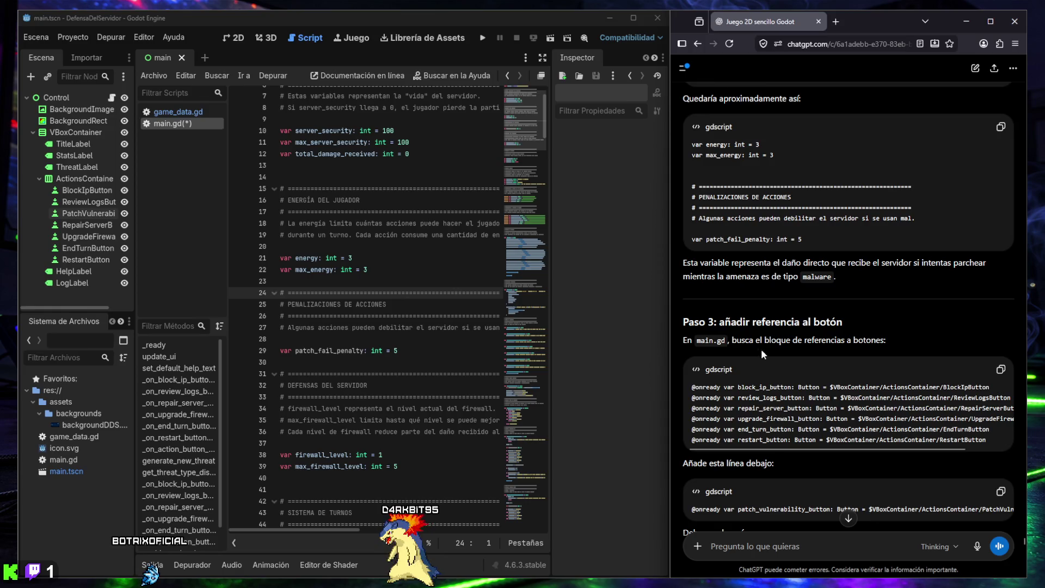
{"action": "scroll", "coordinate": [761, 351], "scroll_direction": "down", "scroll_amount": 2}
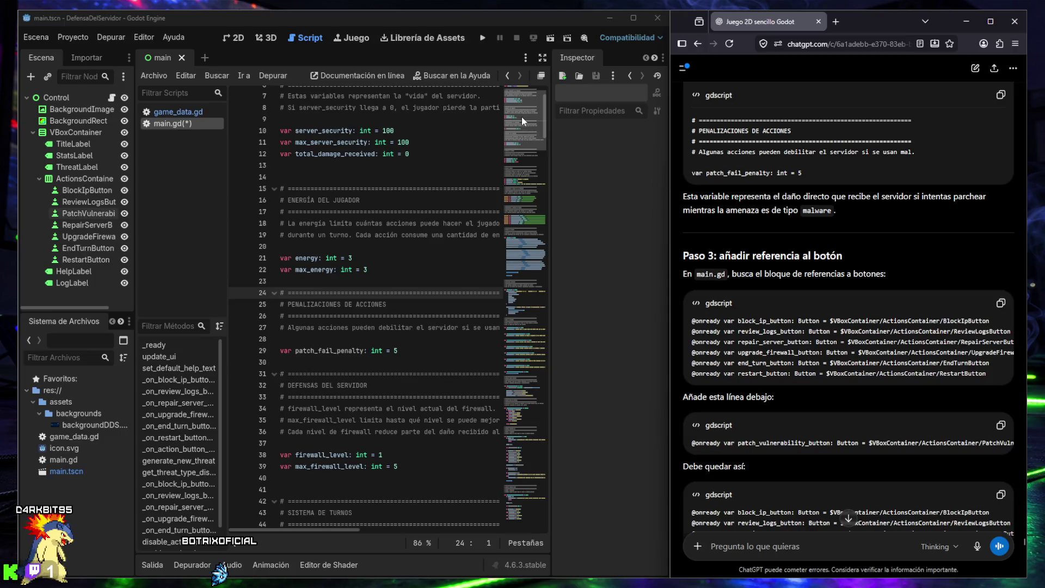
{"action": "scroll", "coordinate": [521, 117], "scroll_direction": "down", "scroll_amount": 15}
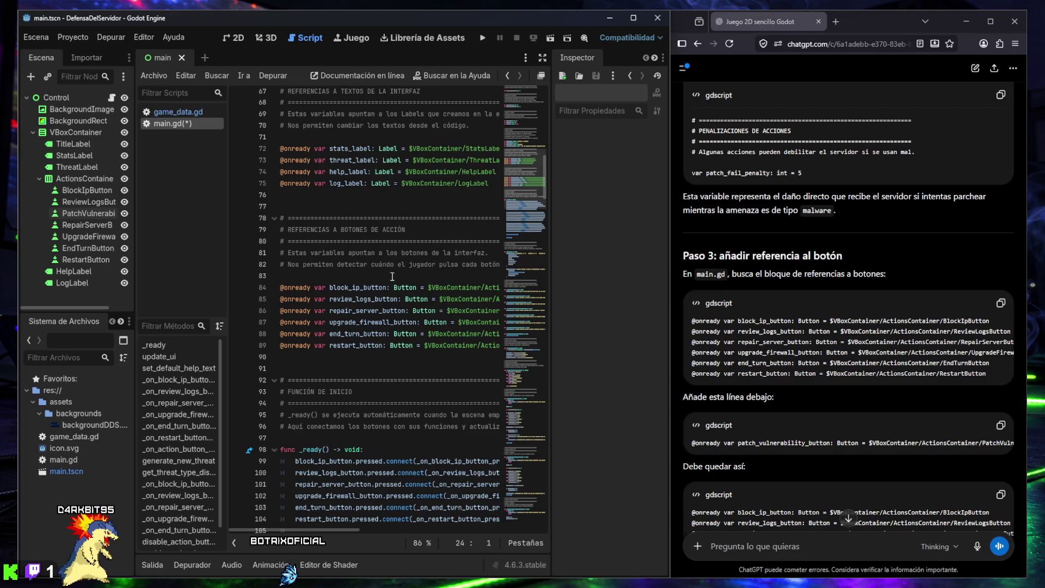
{"action": "left_click", "coordinate": [373, 287]}
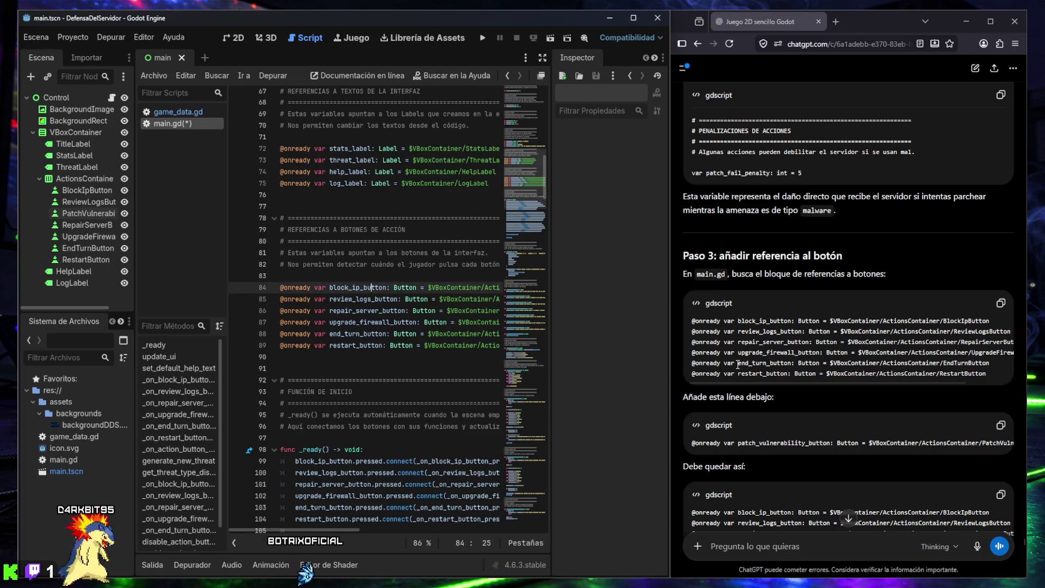
{"action": "left_click", "coordinate": [1001, 425]}
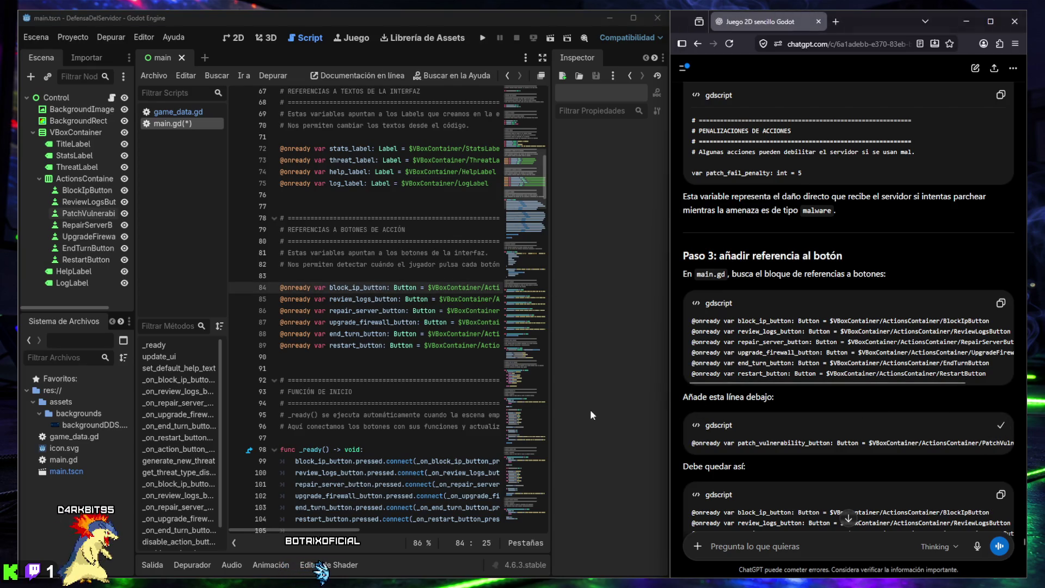
{"action": "left_click", "coordinate": [341, 359]}
{"action": "key", "text": "ctrl+v"}
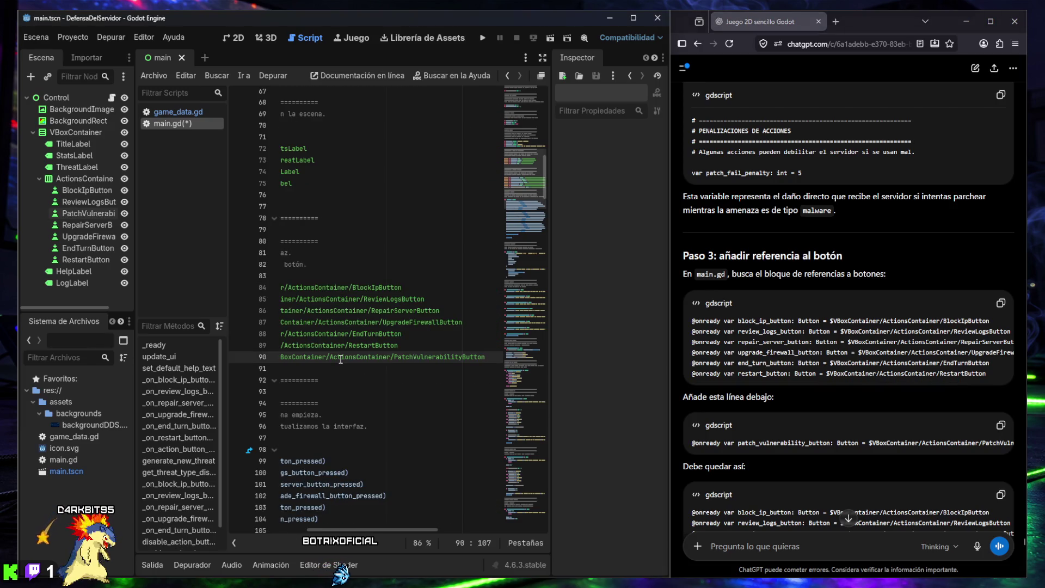
{"action": "key", "text": "Return"}
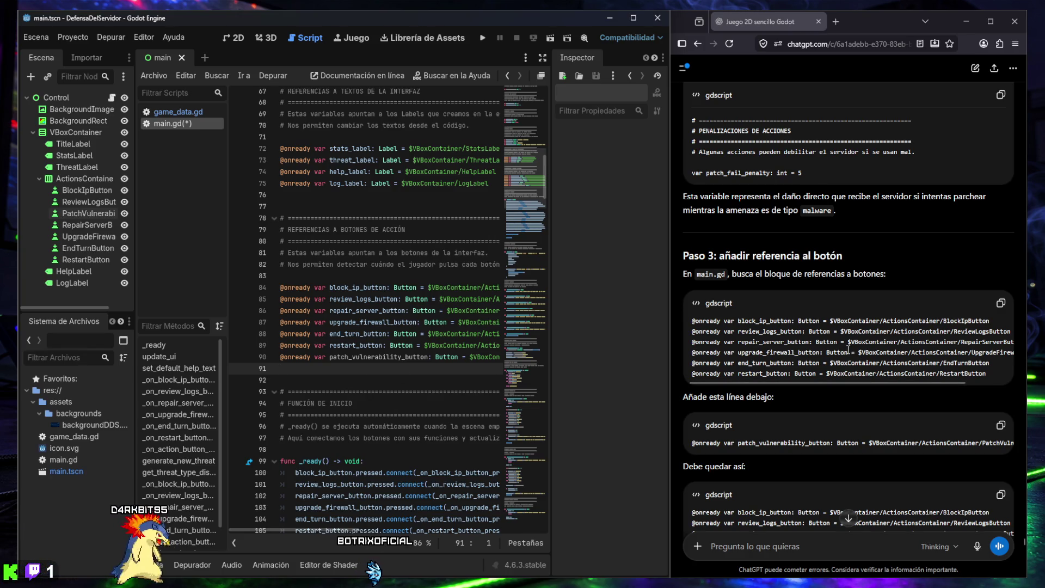
Step: Widen the Scene dock and select the PatchVulnerabilityButton node
{"action": "scroll", "coordinate": [845, 357], "scroll_direction": "down", "scroll_amount": 2}
{"action": "scroll", "coordinate": [844, 356], "scroll_direction": "down", "scroll_amount": 4}
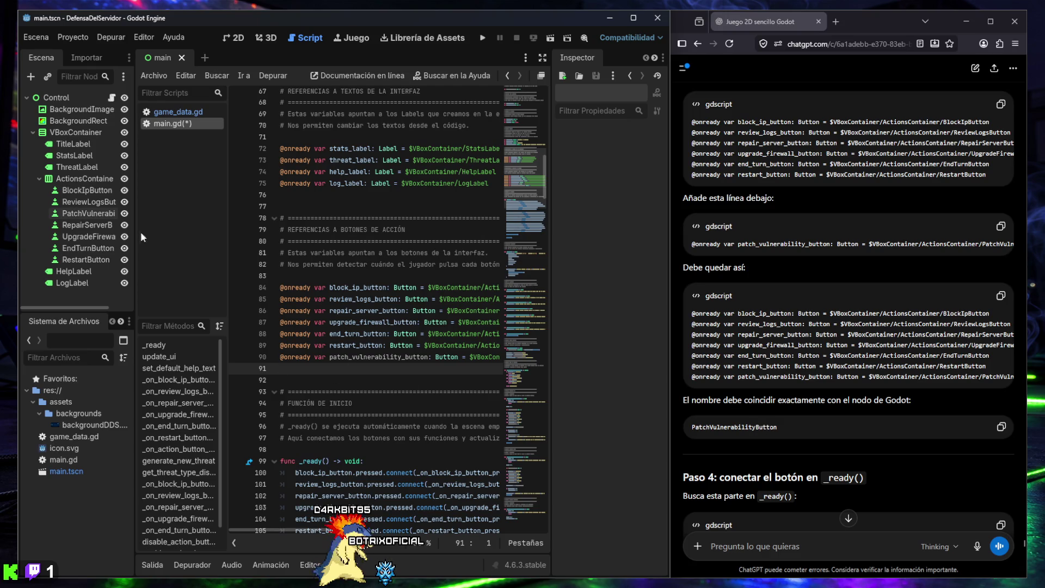
{"action": "left_click_drag", "start_coordinate": [135, 234], "coordinate": [156, 228]}
{"action": "left_click", "coordinate": [96, 214]}
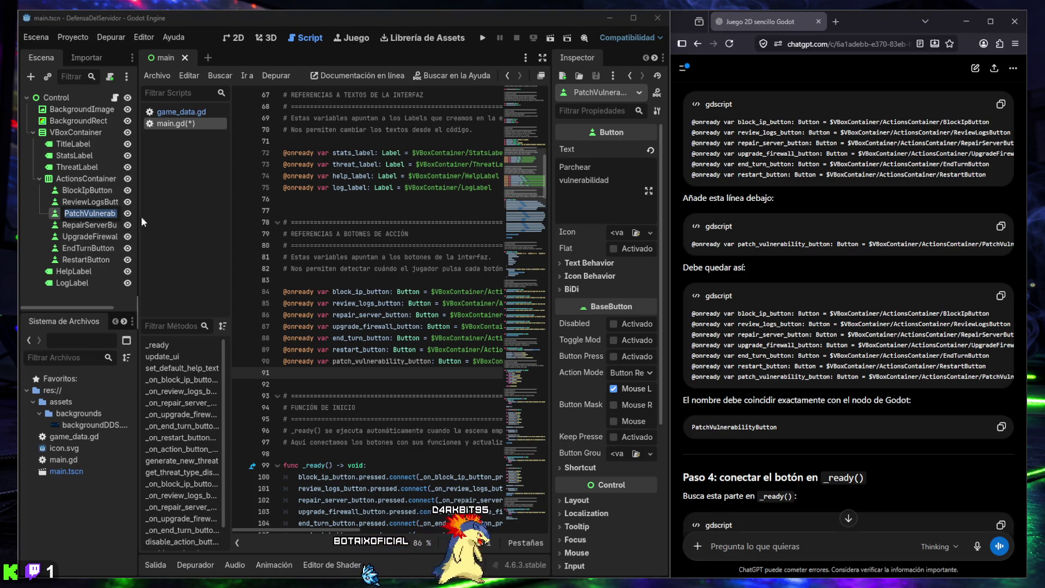
Step: Confirm the node's full name reads PatchVulnerabilityButton and leave it unchanged
{"action": "key", "text": "F2"}
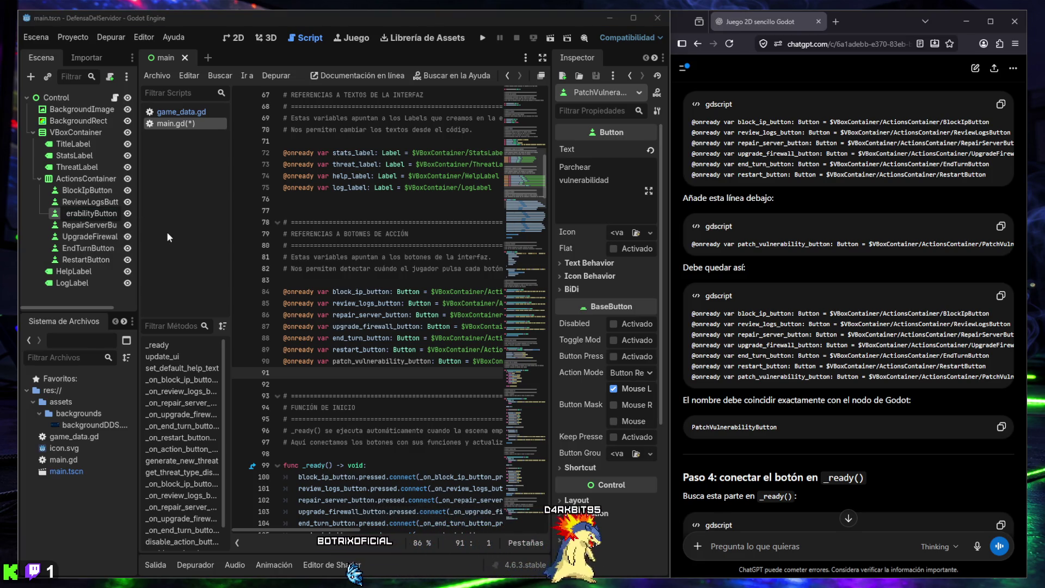
{"action": "key", "text": "Escape"}
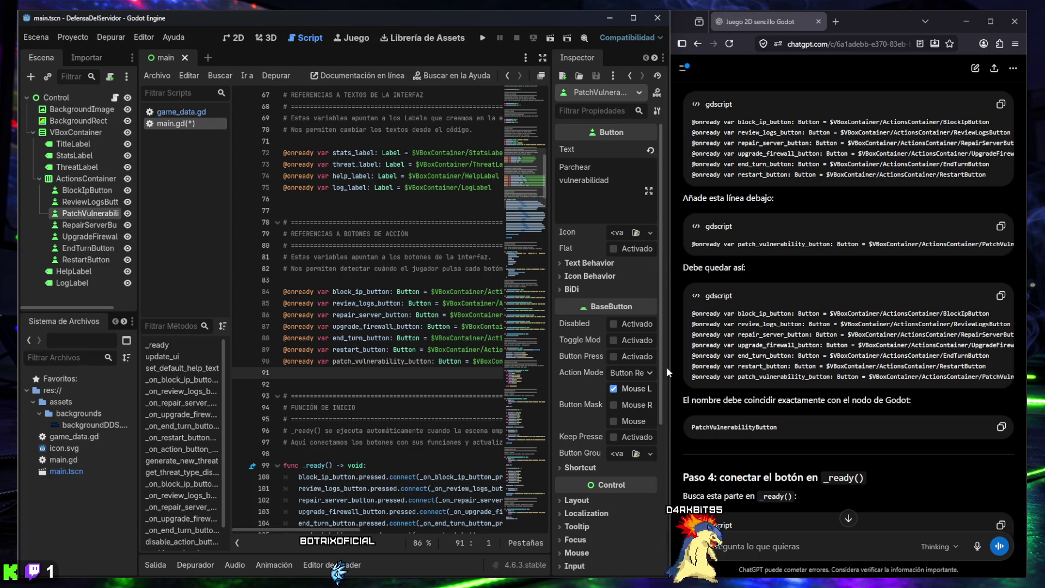
{"action": "scroll", "coordinate": [792, 392], "scroll_direction": "down", "scroll_amount": 3}
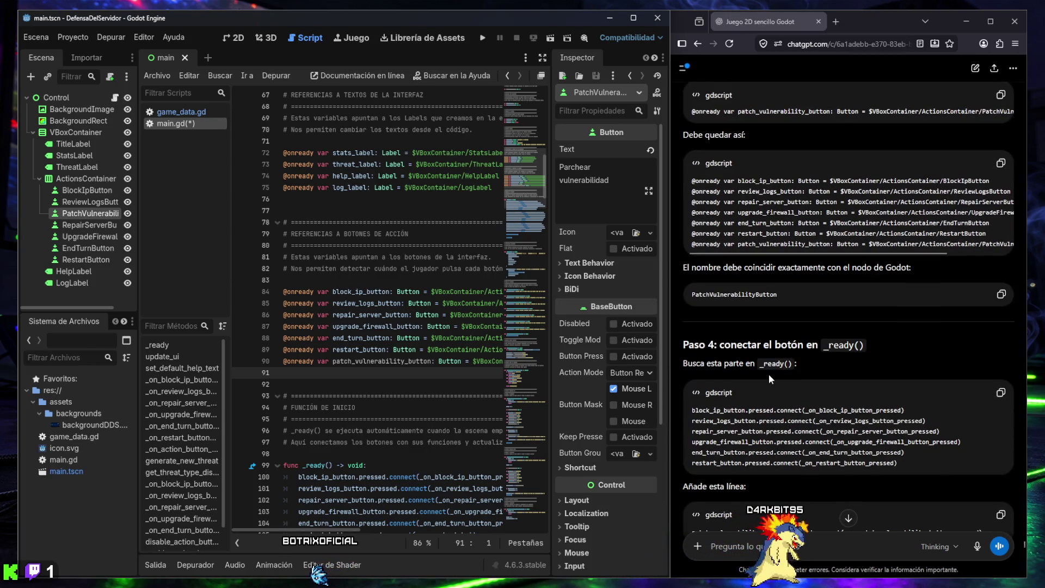
{"action": "scroll", "coordinate": [762, 367], "scroll_direction": "down", "scroll_amount": 3}
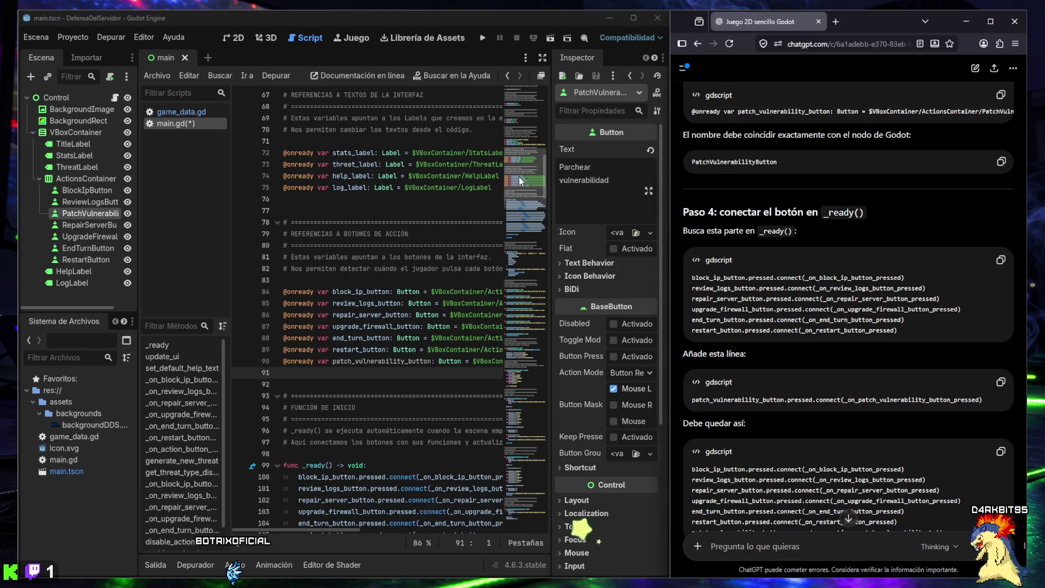
Step: Scroll through main.gd and select the block_ip_button connect line in ChatGPT's reply
{"action": "scroll", "coordinate": [519, 169], "scroll_direction": "up", "scroll_amount": 6}
{"action": "scroll", "coordinate": [520, 157], "scroll_direction": "up", "scroll_amount": 3}
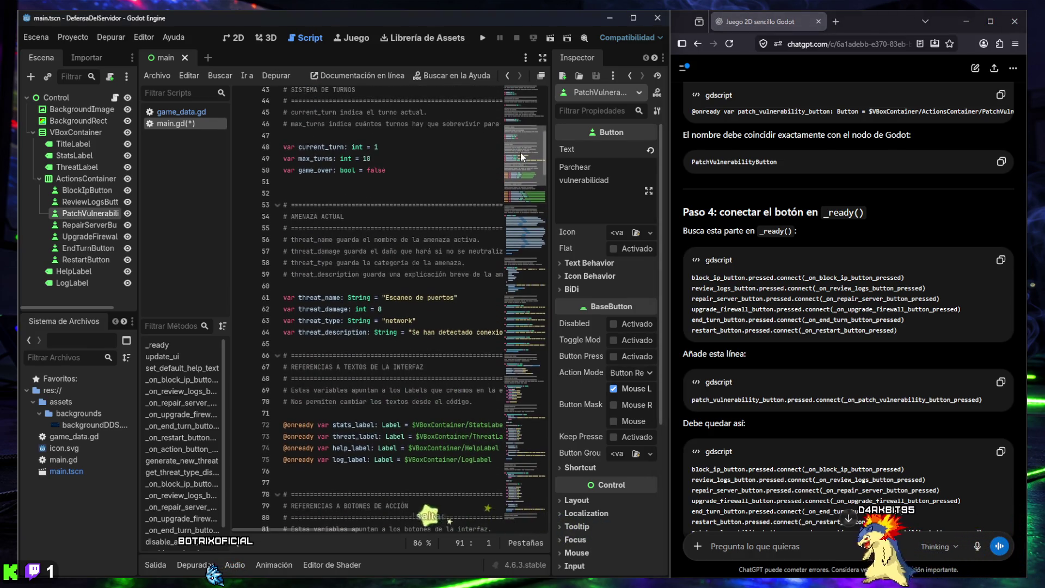
{"action": "left_click_drag", "start_coordinate": [521, 148], "coordinate": [520, 165]}
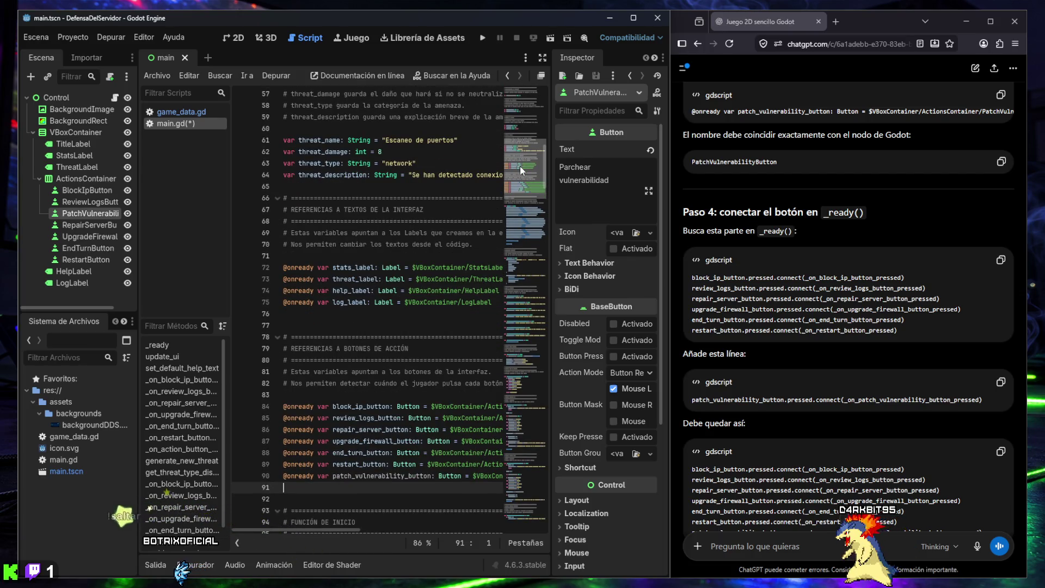
{"action": "mouse_move", "coordinate": [520, 166]}
{"action": "left_mouse_down"}
{"action": "mouse_move", "coordinate": [541, 308]}
{"action": "mouse_move", "coordinate": [524, 510]}
{"action": "mouse_move", "coordinate": [523, 449]}
{"action": "left_mouse_up"}
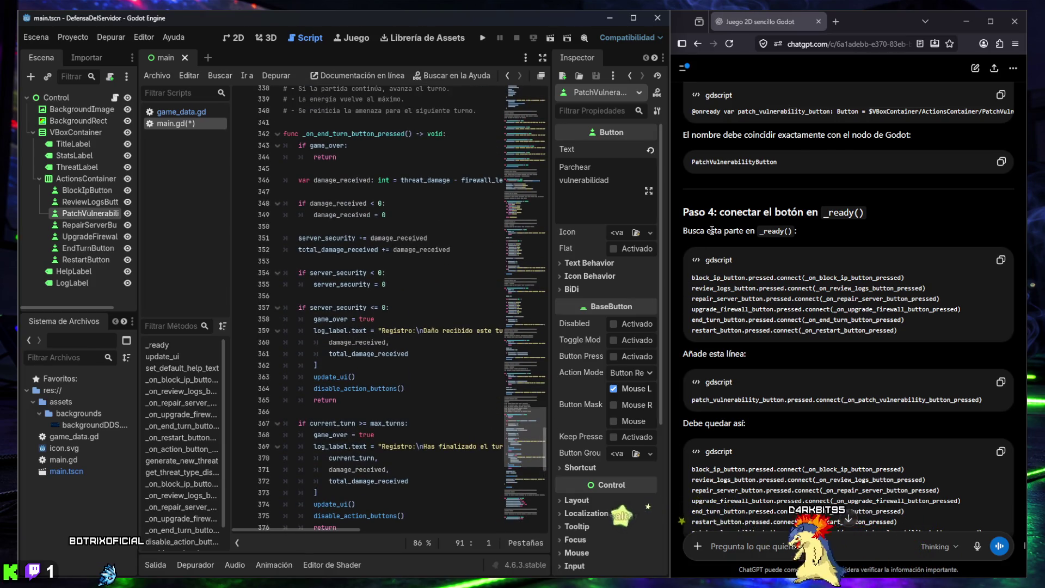
{"action": "left_click_drag", "start_coordinate": [905, 278], "coordinate": [691, 277]}
Step: Find the block_ip_button pressed connection to jump to _ready() in main.gd
{"action": "left_click", "coordinate": [424, 461]}
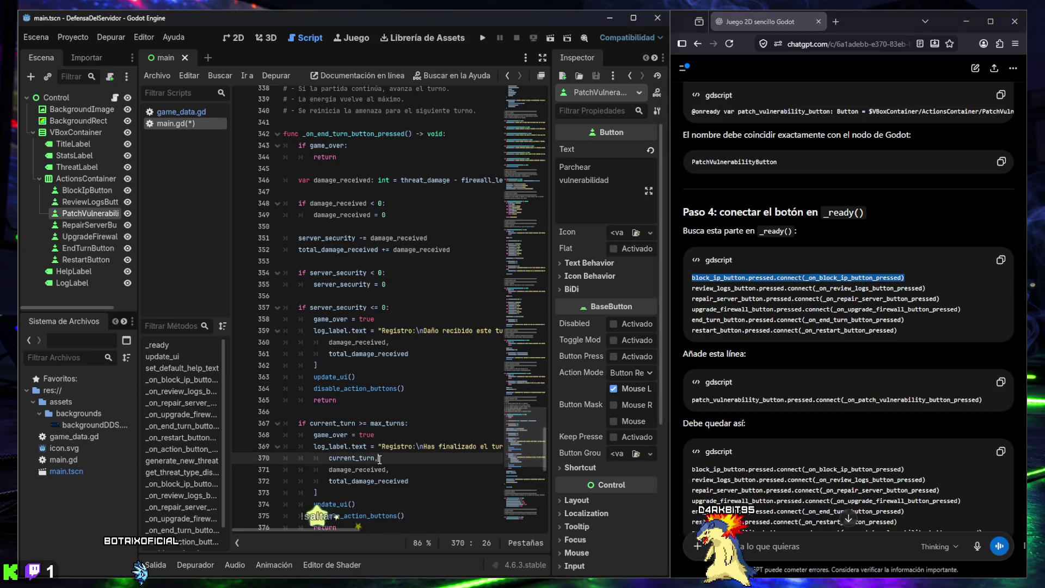
{"action": "key", "text": "ctrl+f"}
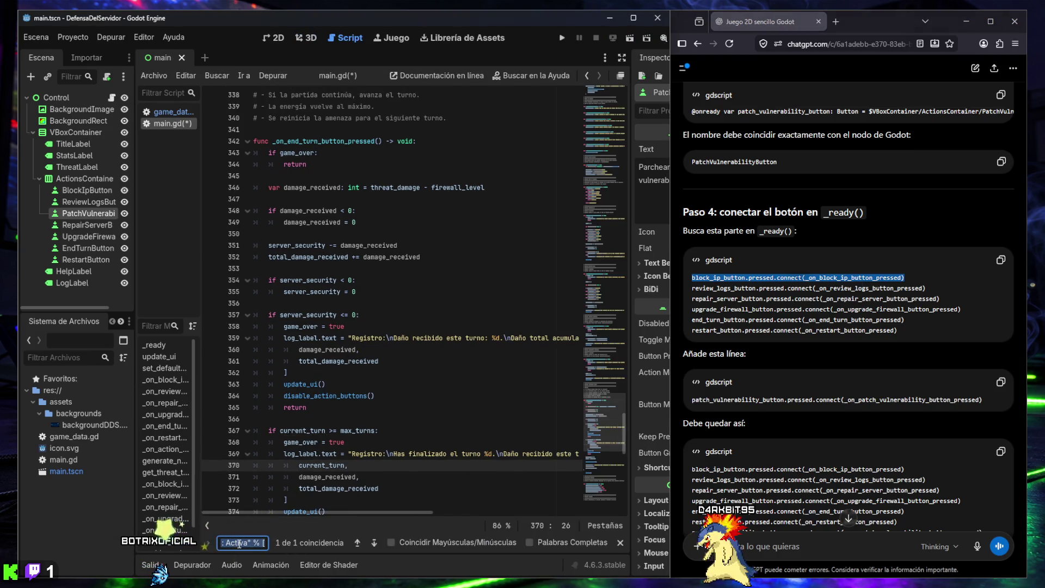
{"action": "key", "text": "ctrl+v"}
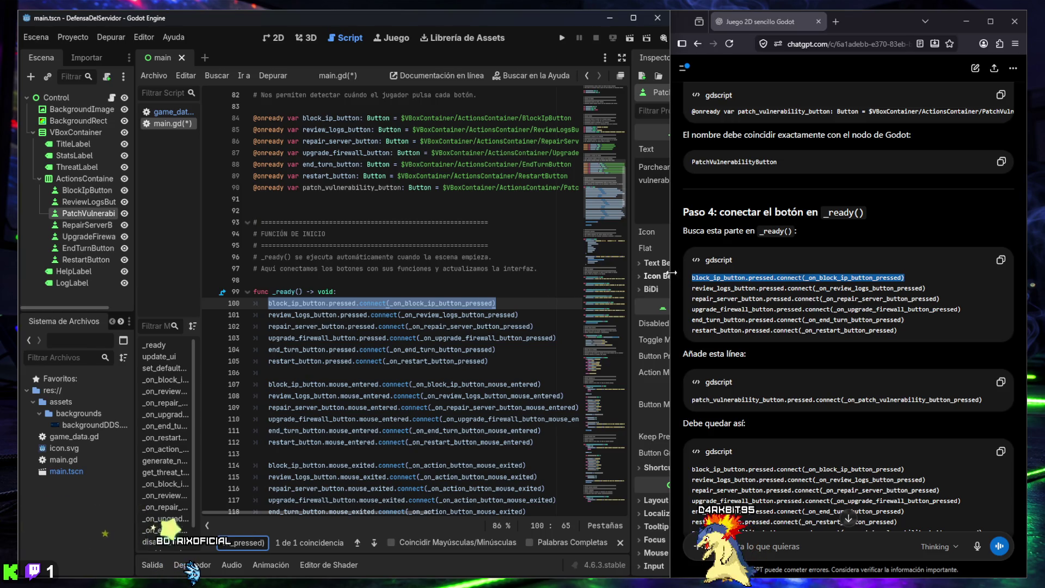
{"action": "scroll", "coordinate": [757, 388], "scroll_direction": "down", "scroll_amount": 2}
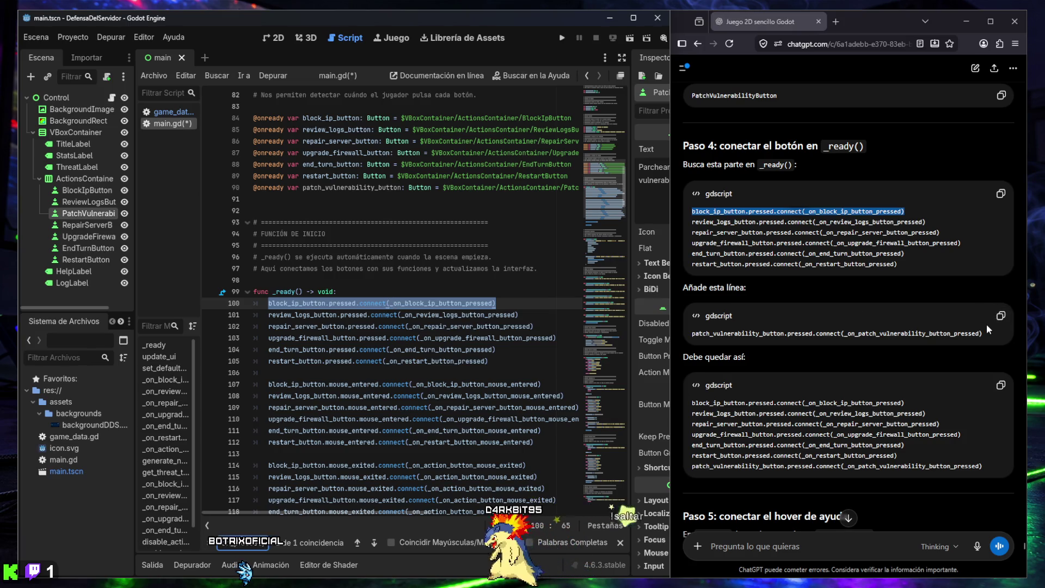
Step: Add the patch_vulnerability_button.pressed connection below the restart button's connection
{"action": "left_click", "coordinate": [1000, 316]}
{"action": "left_click", "coordinate": [508, 362]}
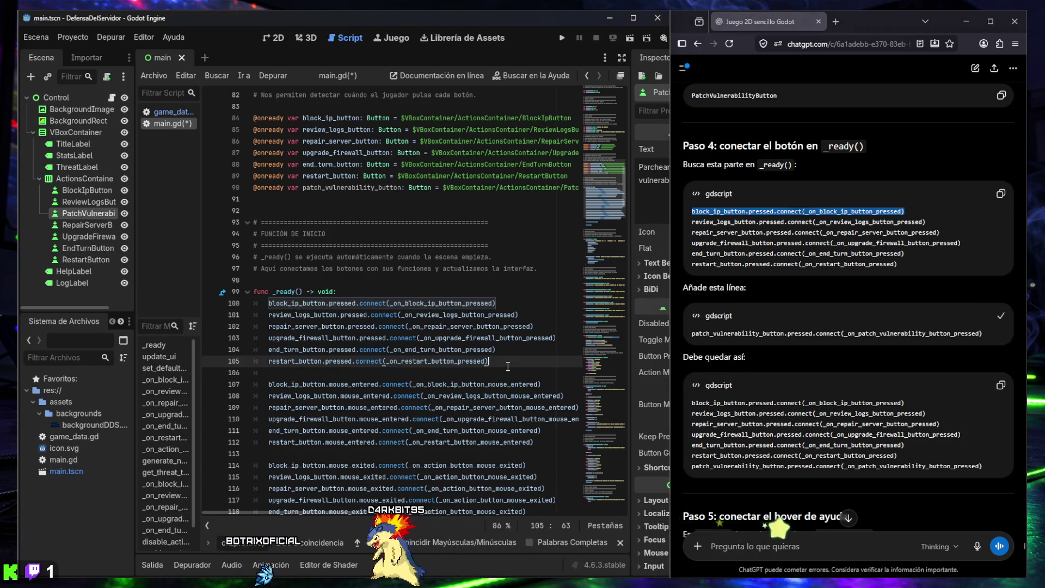
{"action": "key", "text": "Return"}
{"action": "key", "text": "ctrl+v"}
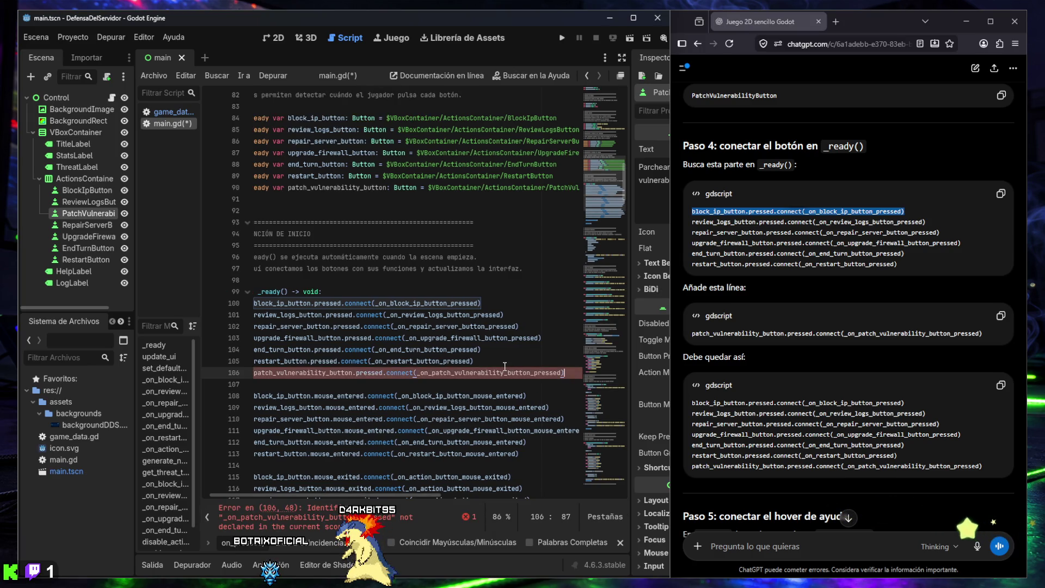
{"action": "scroll", "coordinate": [719, 359], "scroll_direction": "down", "scroll_amount": 3}
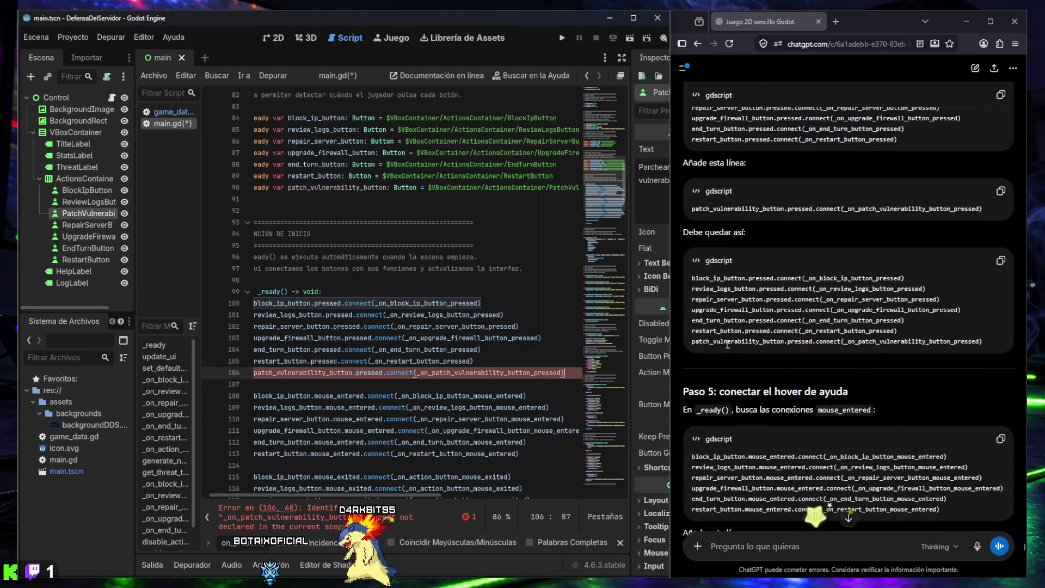
{"action": "scroll", "coordinate": [717, 358], "scroll_direction": "down", "scroll_amount": 2}
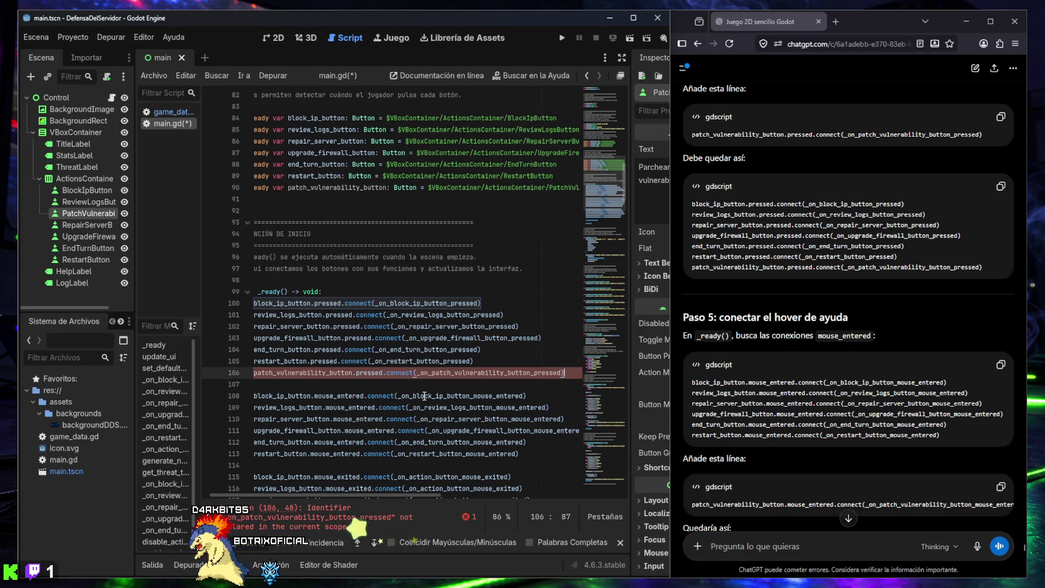
Step: Connect patch_vulnerability_button.mouse_entered below the restart button's mouse_entered line
{"action": "scroll", "coordinate": [474, 393], "scroll_direction": "left", "scroll_amount": 1}
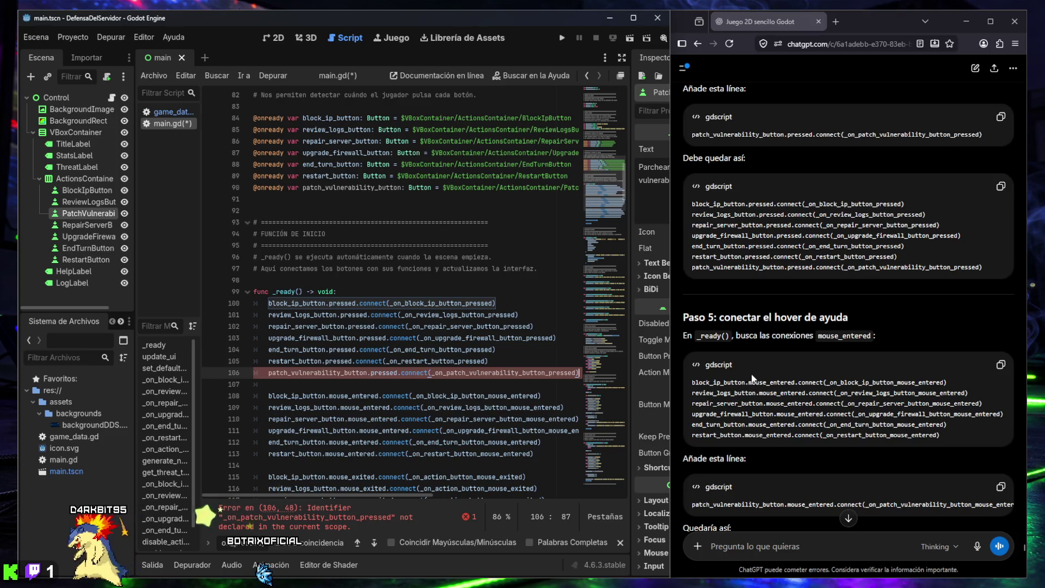
{"action": "scroll", "coordinate": [738, 373], "scroll_direction": "down", "scroll_amount": 2}
{"action": "left_click", "coordinate": [999, 420]}
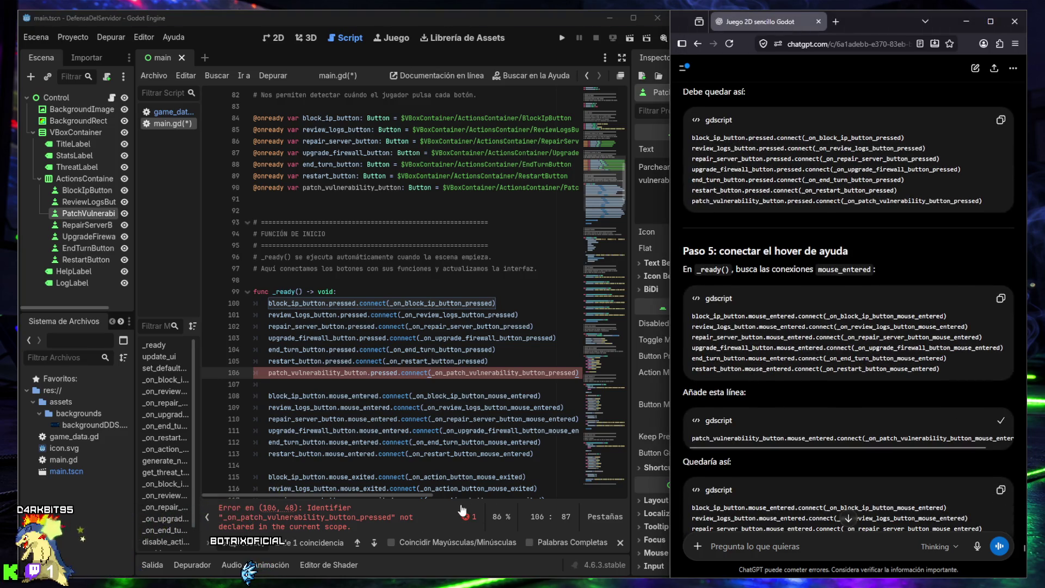
{"action": "left_click", "coordinate": [543, 454]}
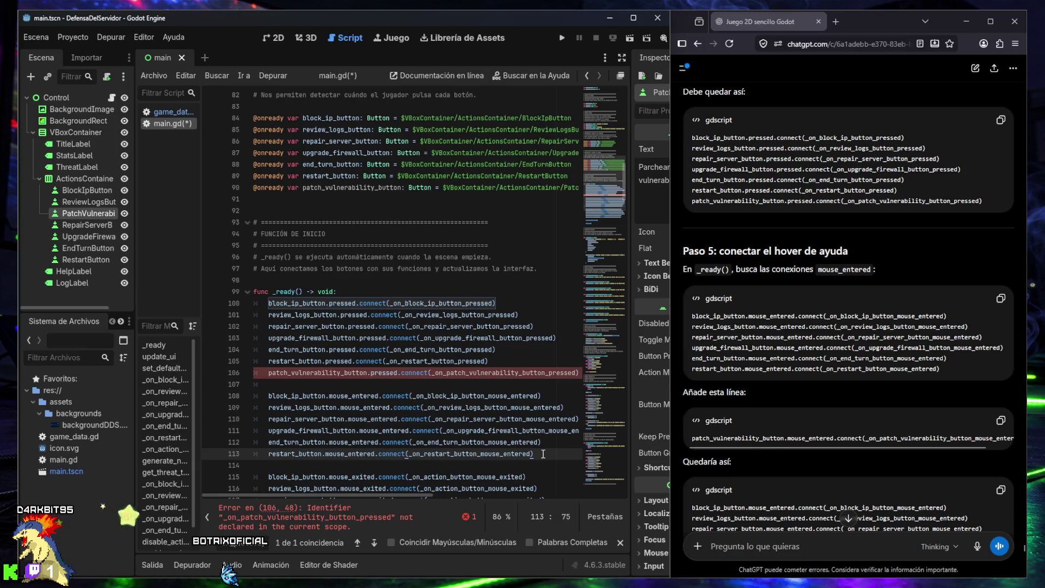
{"action": "key", "text": "Return"}
{"action": "key", "text": "ctrl+v"}
{"action": "scroll", "coordinate": [511, 450], "scroll_direction": "down", "scroll_amount": 2}
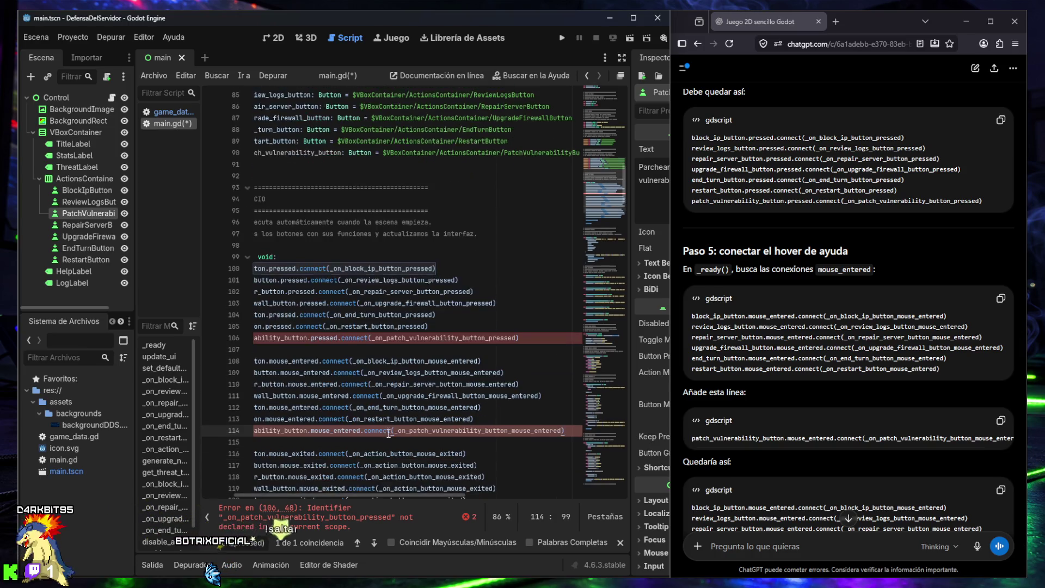
Step: Add the patch button's mouse_exited connection after the other mouse_exited connections
{"action": "scroll", "coordinate": [383, 433], "scroll_direction": "left", "scroll_amount": 3}
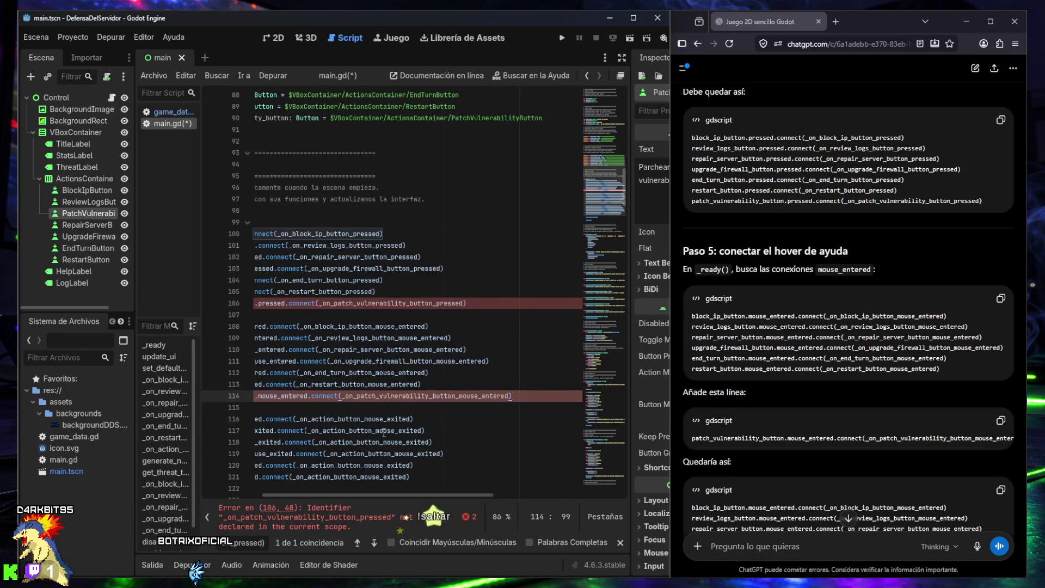
{"action": "scroll", "coordinate": [852, 397], "scroll_direction": "down", "scroll_amount": 3}
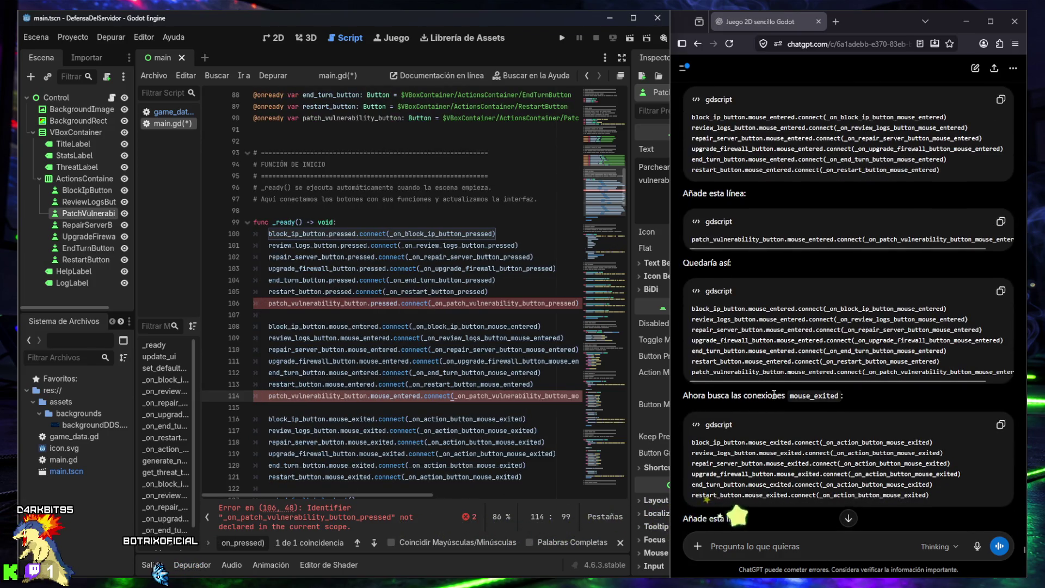
{"action": "scroll", "coordinate": [773, 395], "scroll_direction": "down", "scroll_amount": 2}
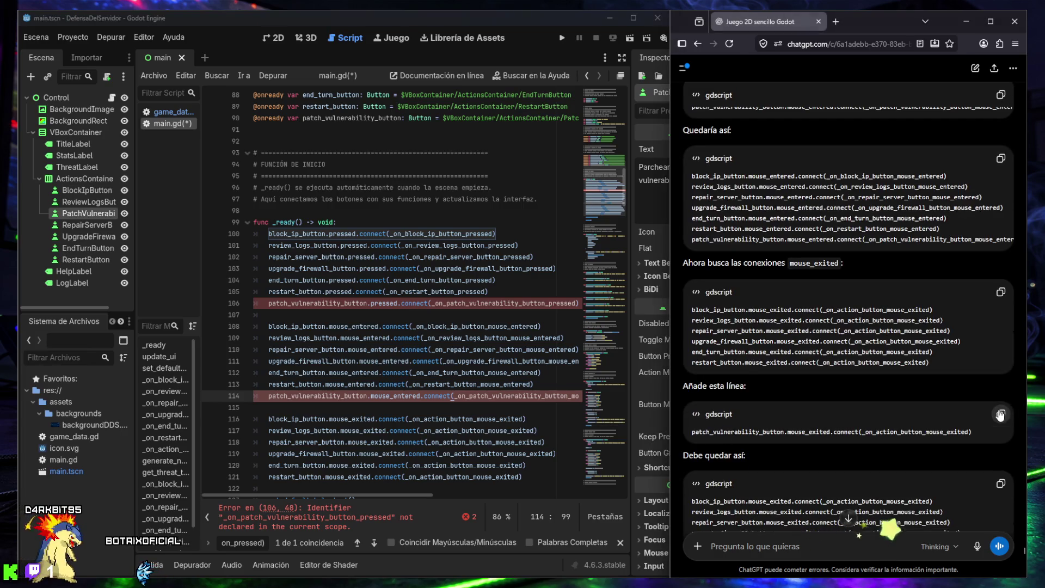
{"action": "scroll", "coordinate": [541, 445], "scroll_direction": "down", "scroll_amount": 2}
{"action": "left_click", "coordinate": [539, 416]}
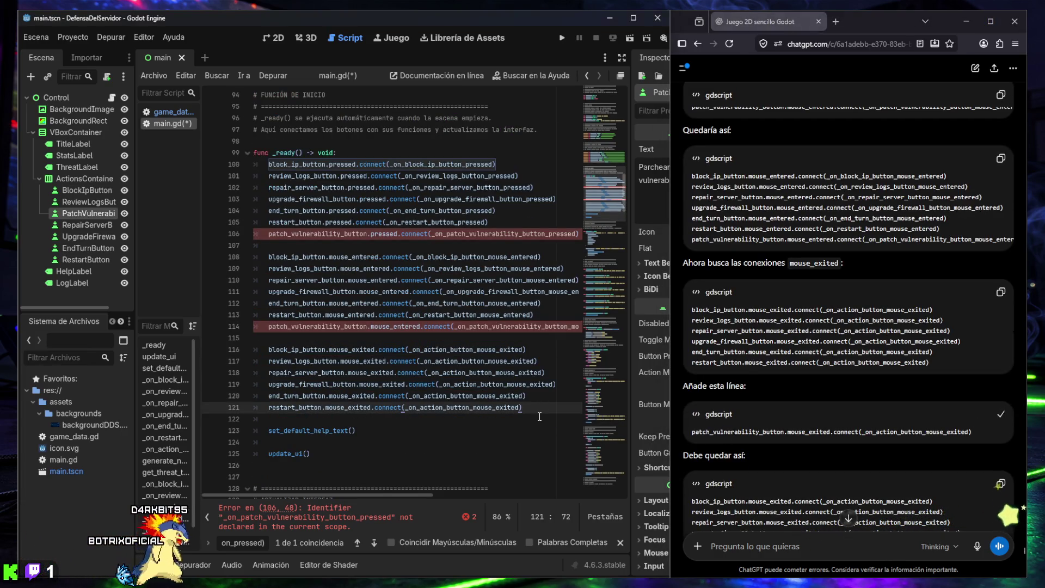
{"action": "key", "text": "ctrl+v"}
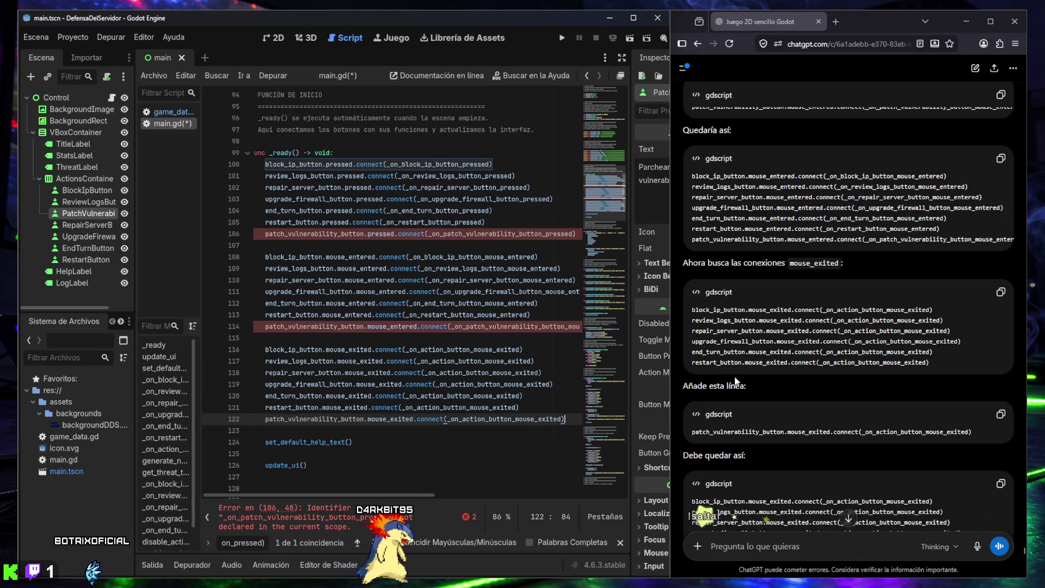
{"action": "scroll", "coordinate": [751, 380], "scroll_direction": "down", "scroll_amount": 4}
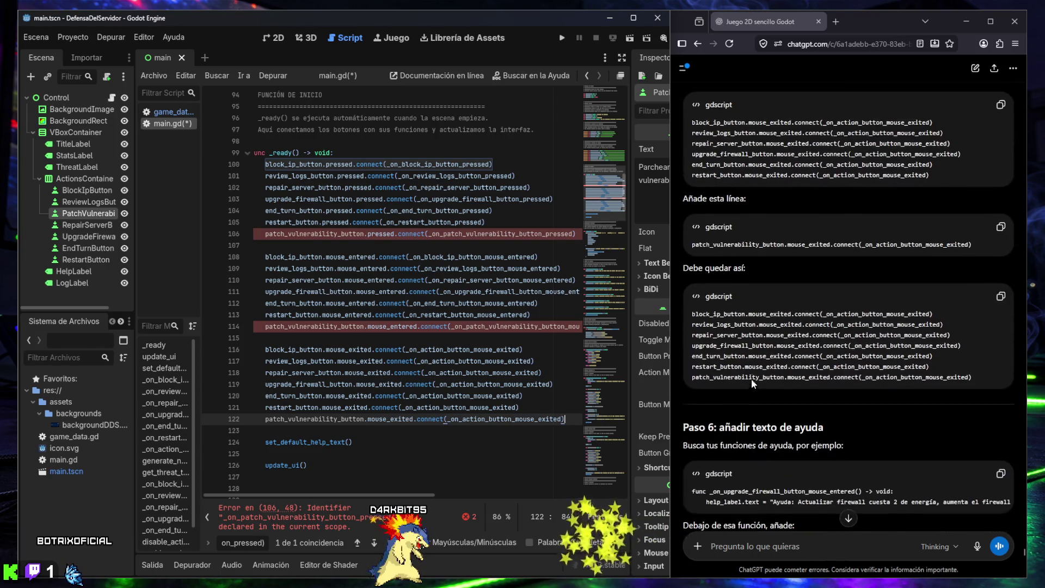
Step: Widen the Godot window so the full inspector fits beside the ChatGPT chat
{"action": "scroll", "coordinate": [751, 377], "scroll_direction": "down", "scroll_amount": 1}
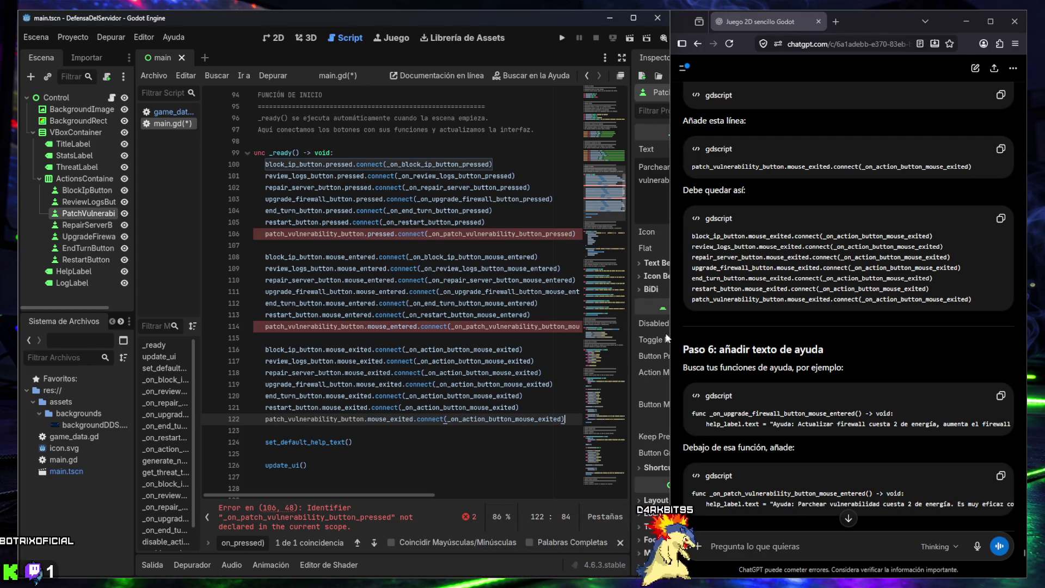
{"action": "left_click_drag", "start_coordinate": [670, 301], "coordinate": [754, 302]}
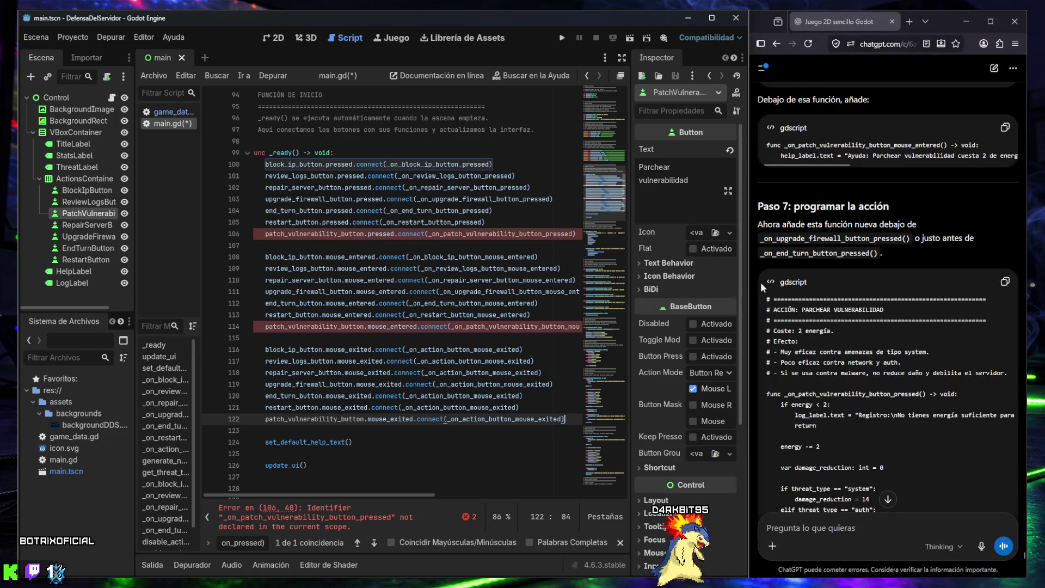
{"action": "scroll", "coordinate": [834, 276], "scroll_direction": "up", "scroll_amount": 6}
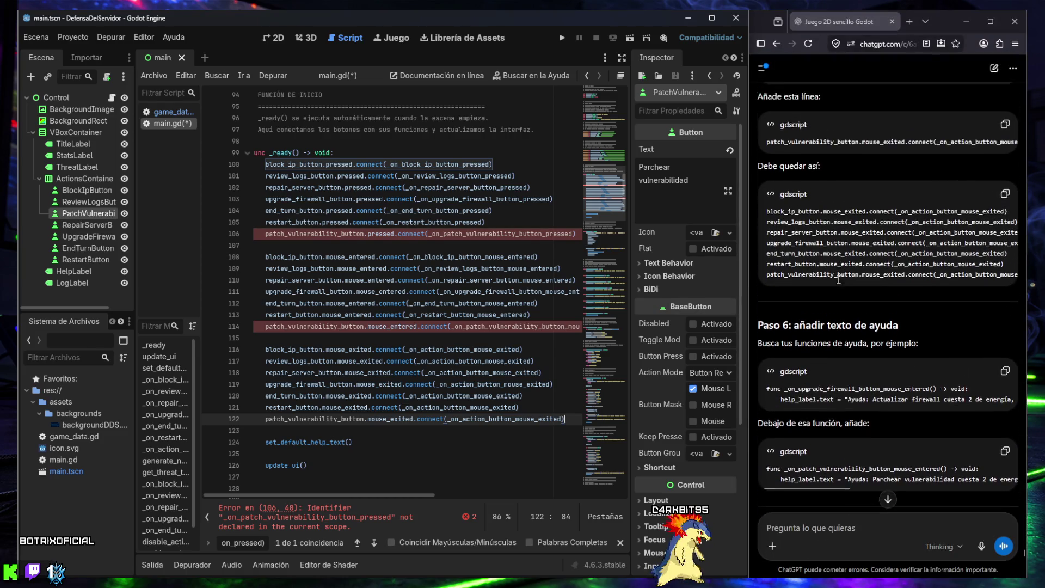
{"action": "scroll", "coordinate": [838, 281], "scroll_direction": "down", "scroll_amount": 3}
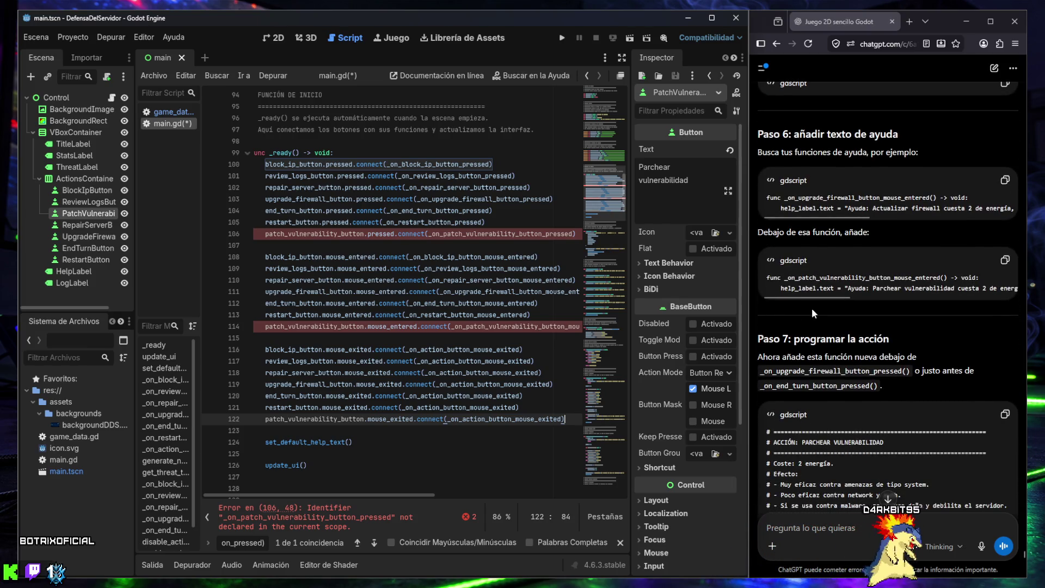
{"action": "scroll", "coordinate": [398, 329], "scroll_direction": "down", "scroll_amount": 1, "text": "ctrl"}
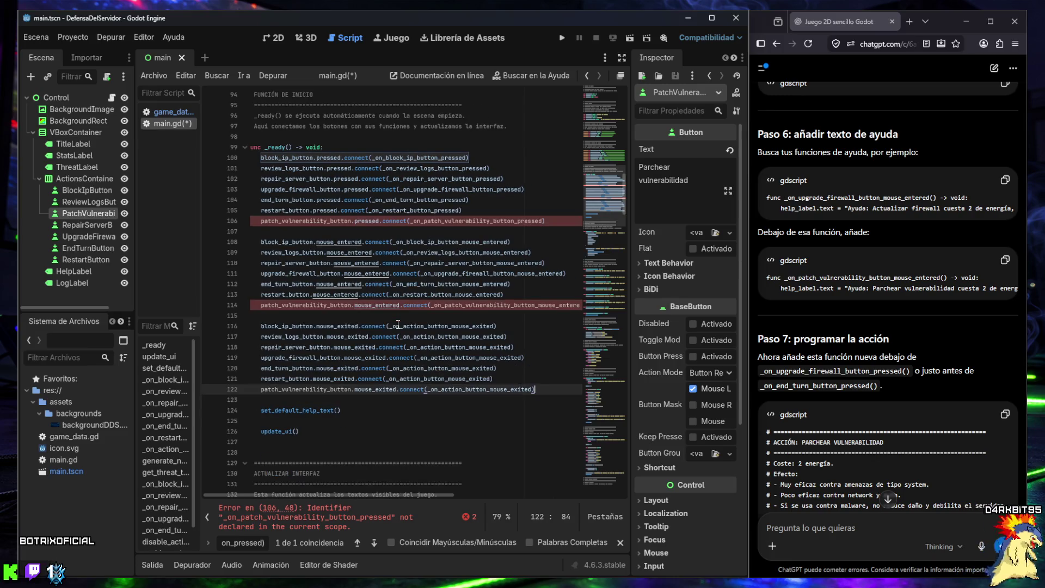
{"action": "scroll", "coordinate": [393, 325], "scroll_direction": "down", "scroll_amount": 1, "text": "ctrl"}
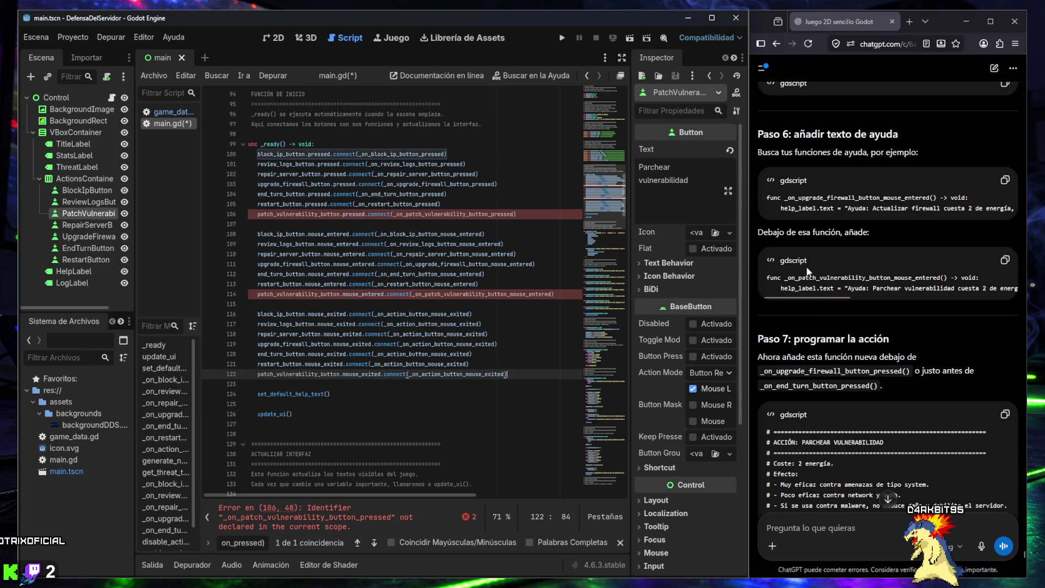
Step: Scroll the script and select the upgrade firewall help function header in the chat
{"action": "scroll", "coordinate": [808, 270], "scroll_direction": "up", "scroll_amount": 5}
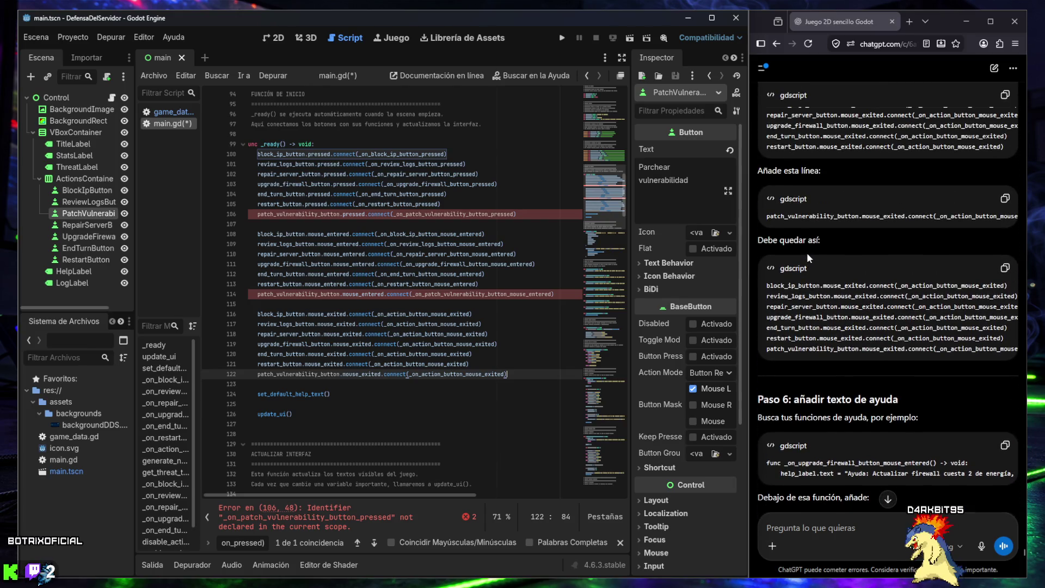
{"action": "scroll", "coordinate": [808, 251], "scroll_direction": "up", "scroll_amount": 2}
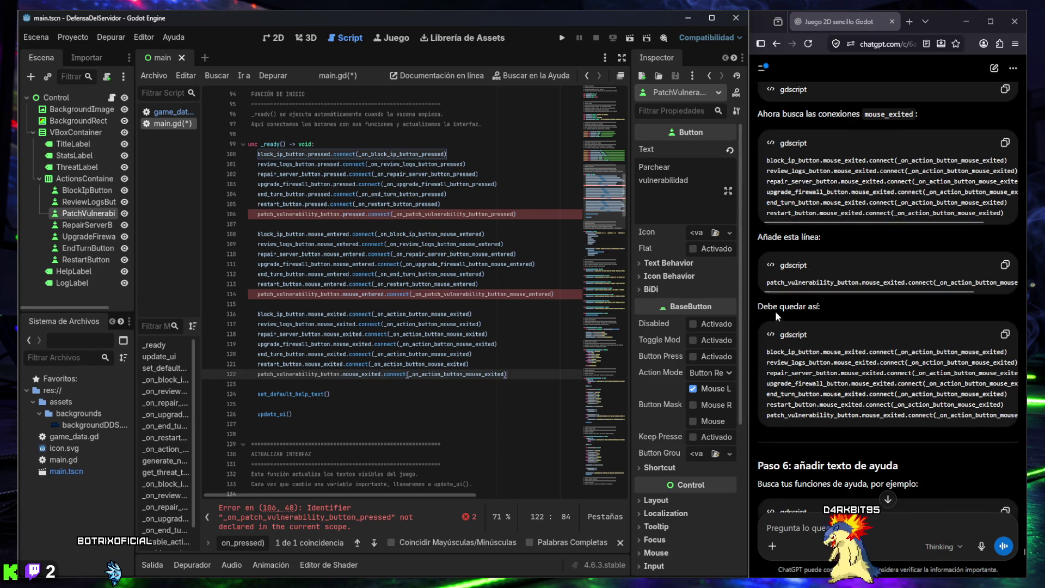
{"action": "scroll", "coordinate": [837, 311], "scroll_direction": "down", "scroll_amount": 3}
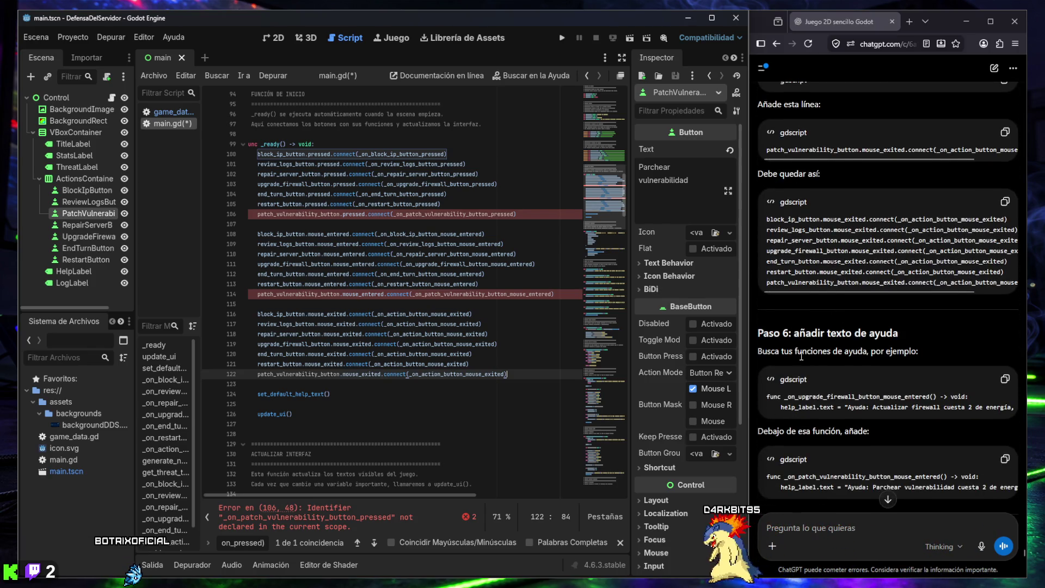
{"action": "scroll", "coordinate": [806, 310], "scroll_direction": "down", "scroll_amount": 5}
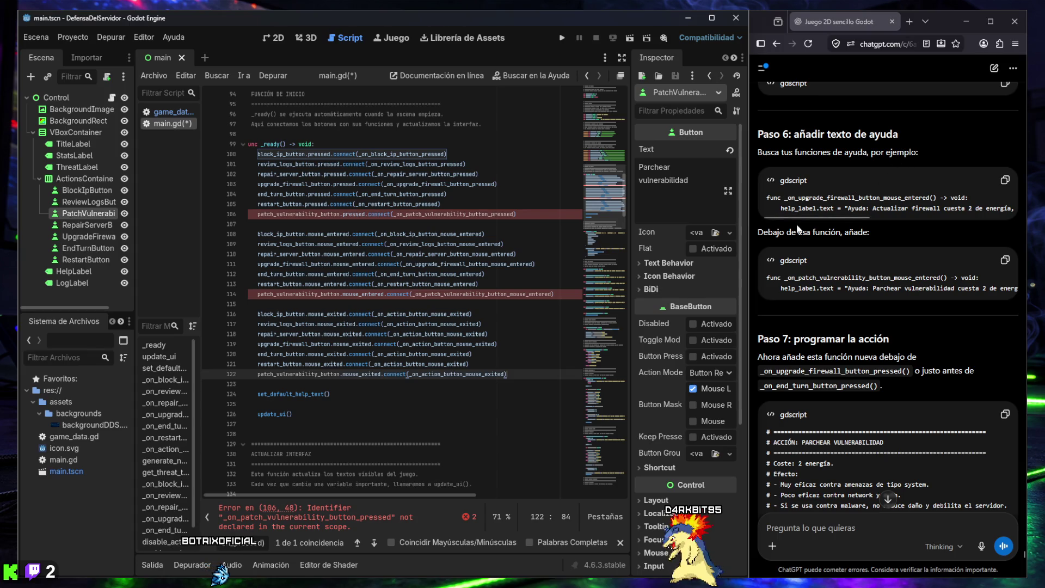
{"action": "triple_click", "coordinate": [778, 198]}
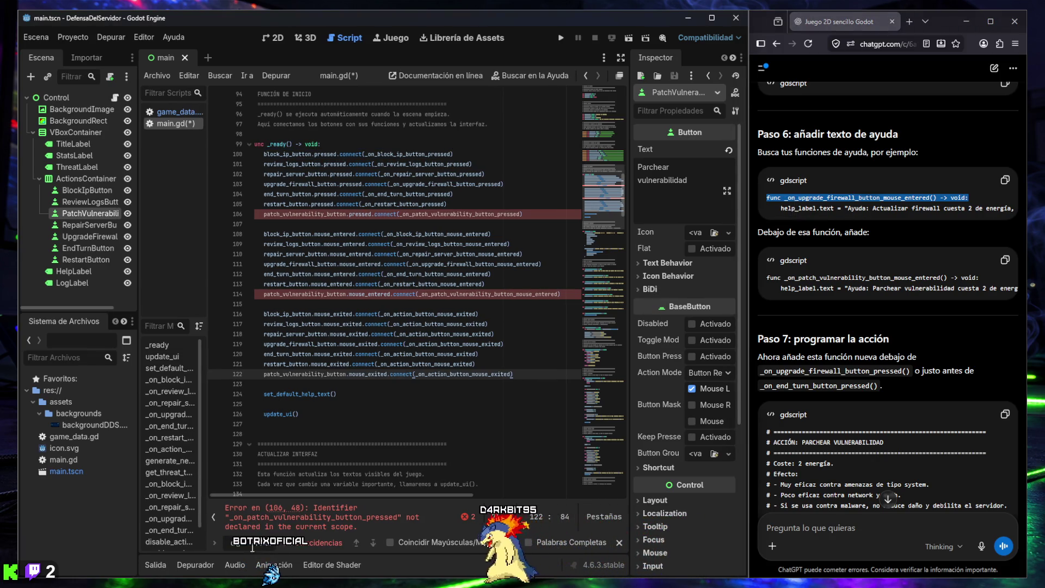
Step: Paste the _on_patch_vulnerability_button_mouse_entered help function after the firewall help function
{"action": "key", "text": "Return"}
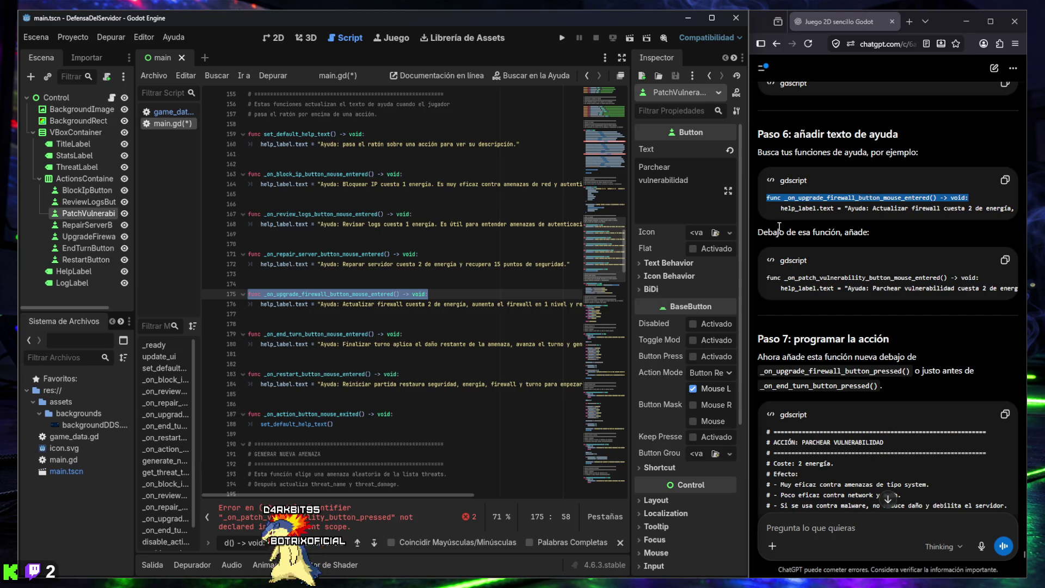
{"action": "left_click", "coordinate": [1004, 263]}
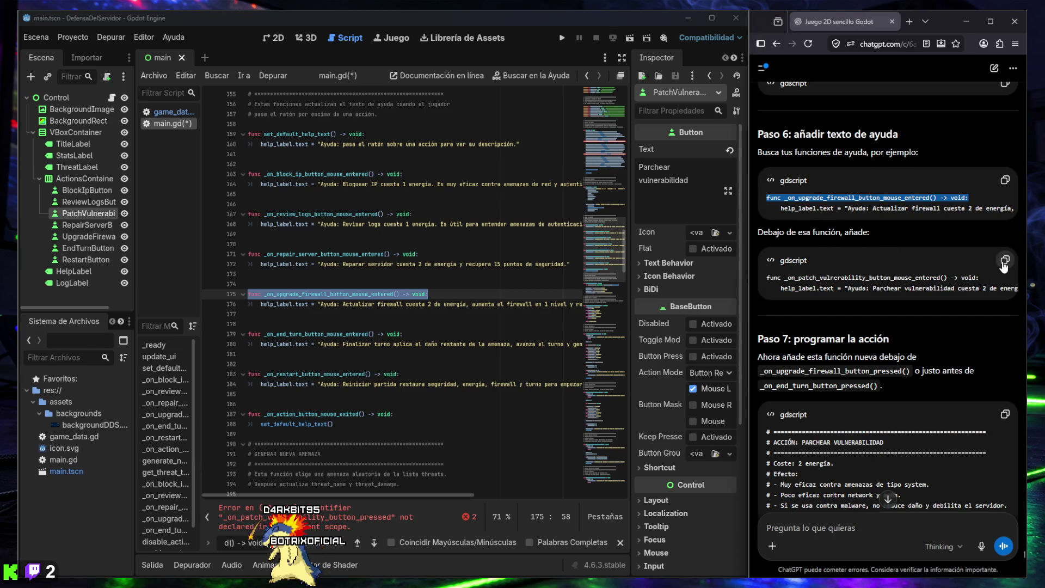
{"action": "left_click", "coordinate": [415, 318]}
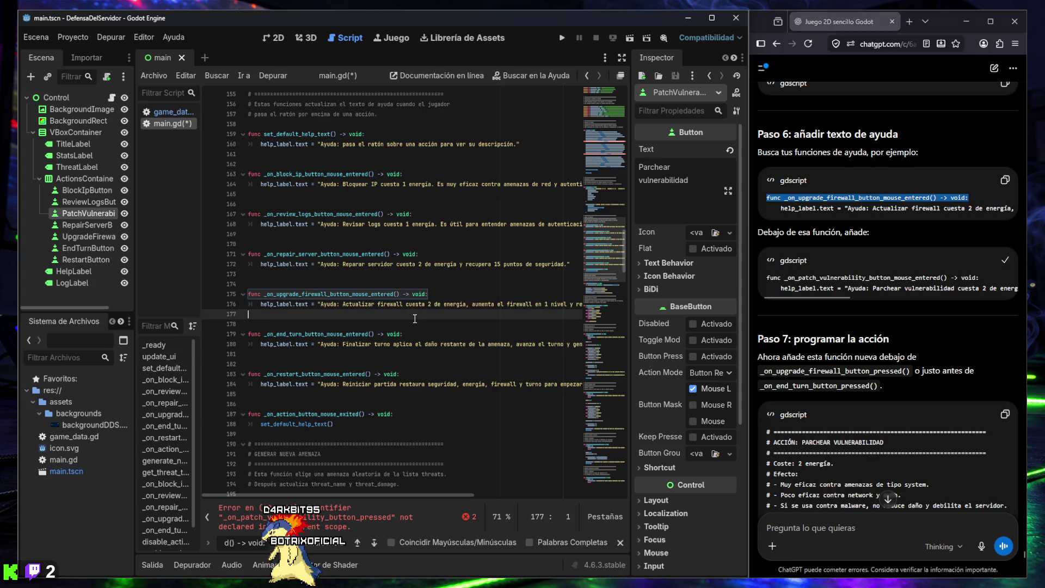
{"action": "key", "text": "ctrl+v"}
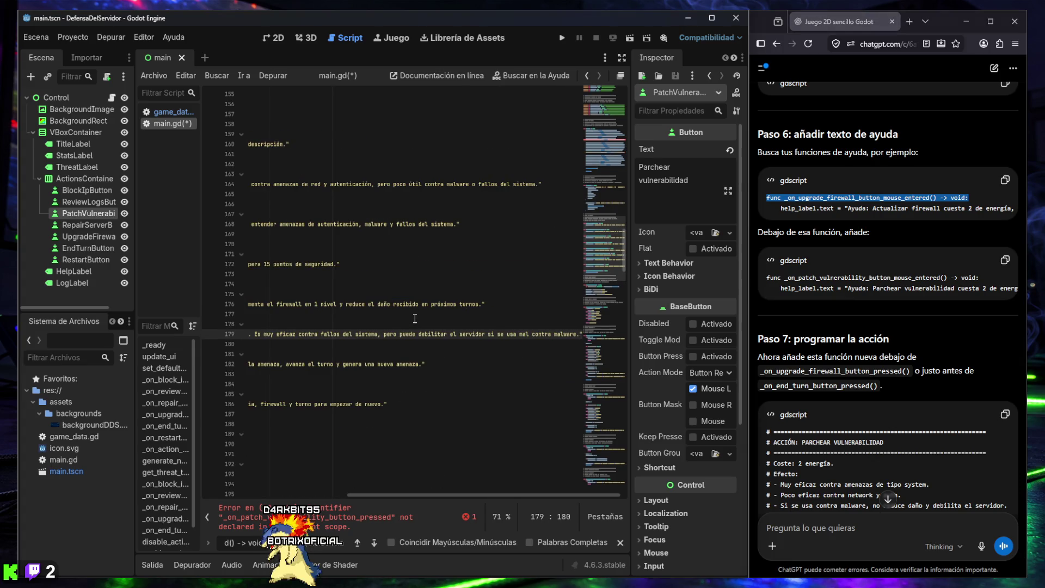
Step: Close the search results and select the upgrade firewall pressed function name in the chat
{"action": "scroll", "coordinate": [399, 343], "scroll_direction": "left", "scroll_amount": 5}
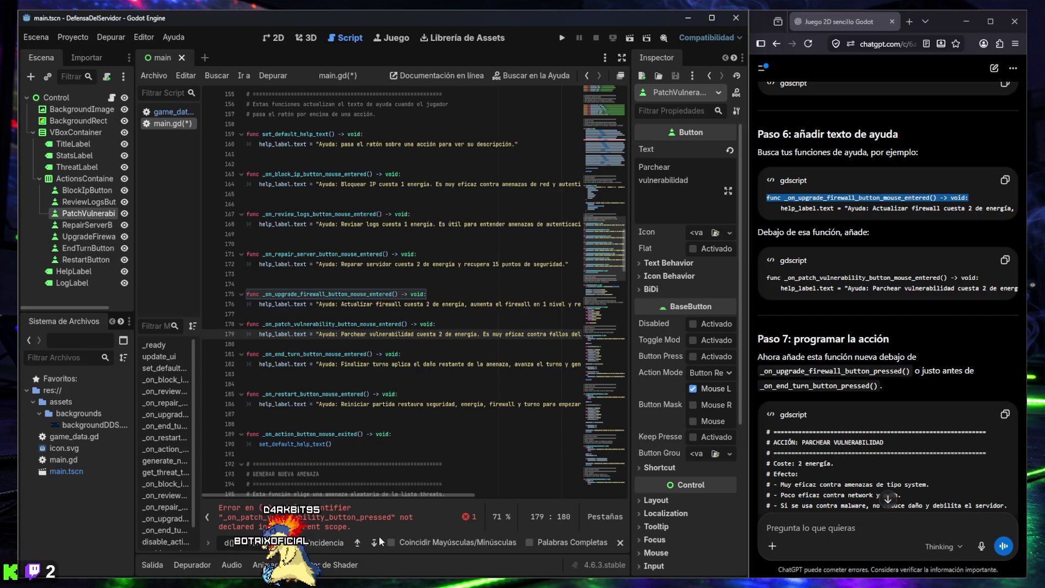
{"action": "left_click", "coordinate": [619, 542]}
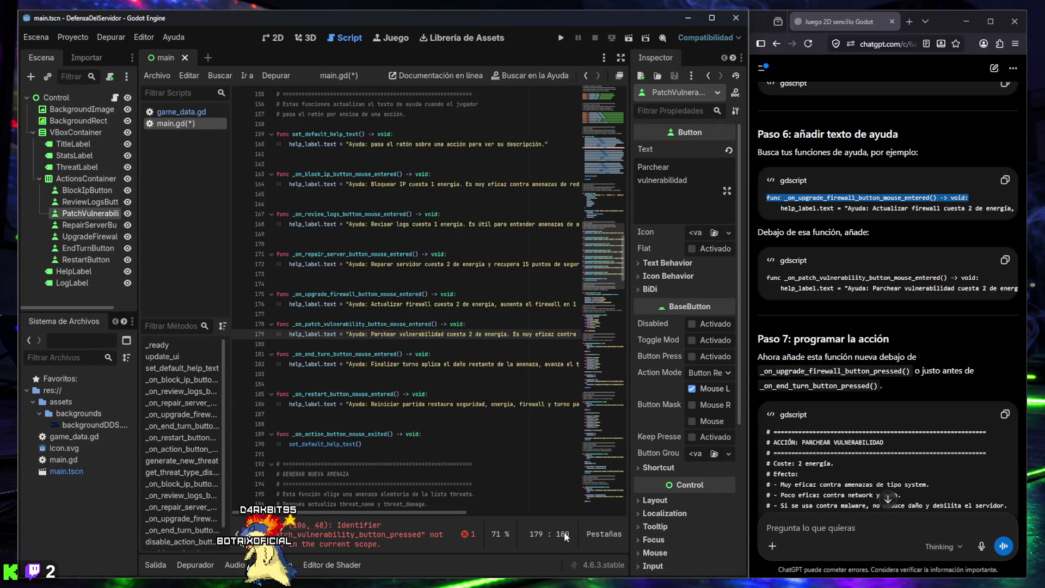
{"action": "scroll", "coordinate": [603, 200], "scroll_direction": "down", "scroll_amount": 8}
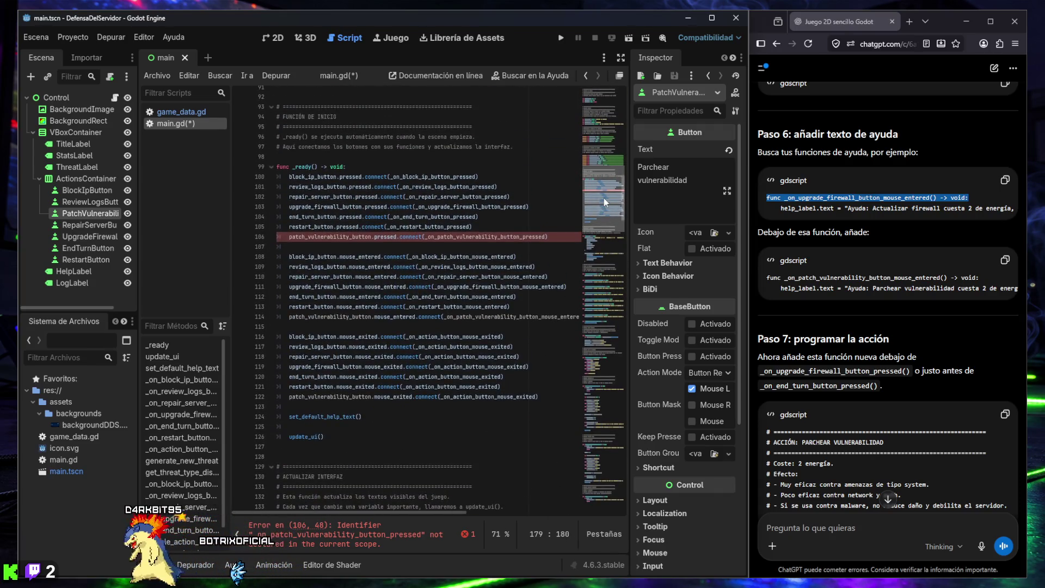
{"action": "scroll", "coordinate": [612, 274], "scroll_direction": "down", "scroll_amount": 1}
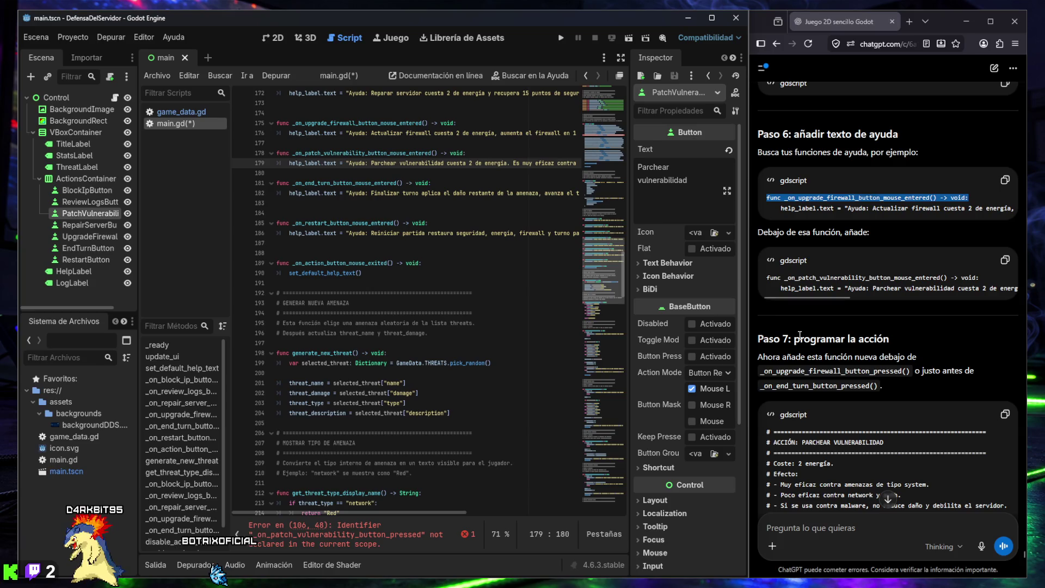
{"action": "scroll", "coordinate": [845, 332], "scroll_direction": "down", "scroll_amount": 1}
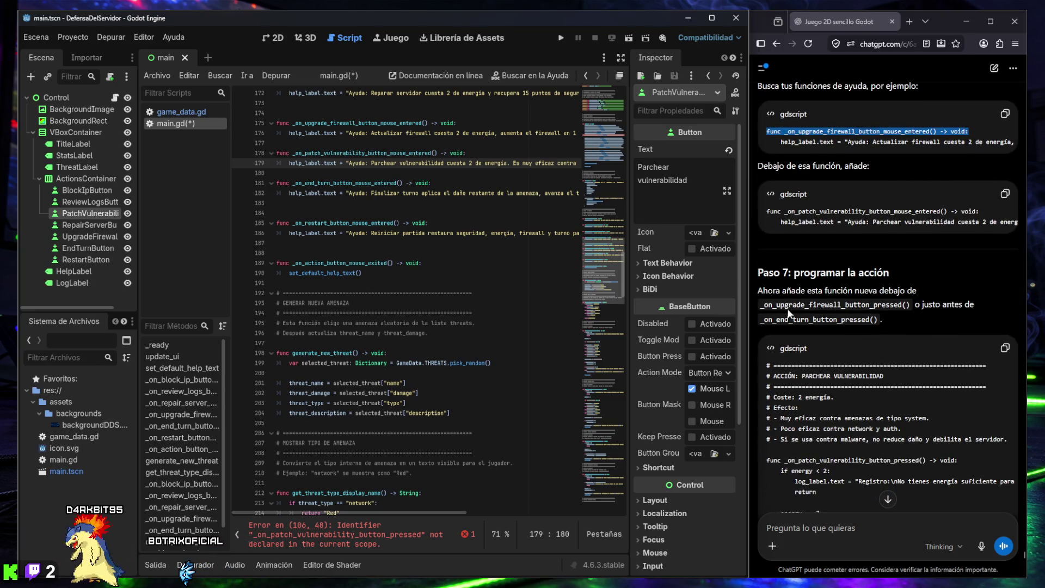
{"action": "left_click_drag", "start_coordinate": [760, 305], "coordinate": [907, 308]}
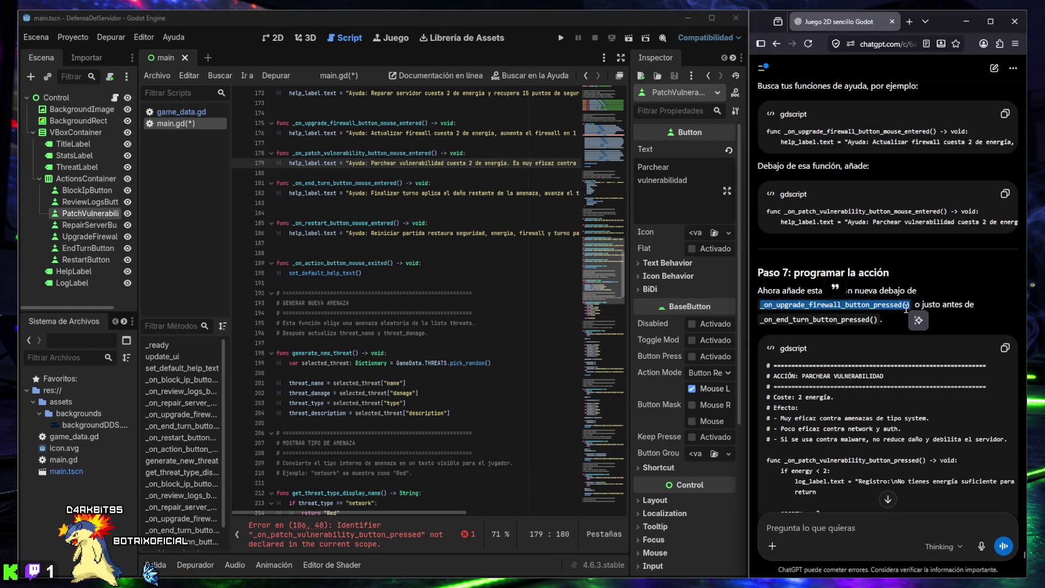
{"action": "left_click", "coordinate": [420, 387]}
Step: Insert the _on_patch_vulnerability_button_pressed action function after the upgrade firewall action
{"action": "key", "text": "ctrl+f"}
{"action": "key", "text": "ctrl+v"}
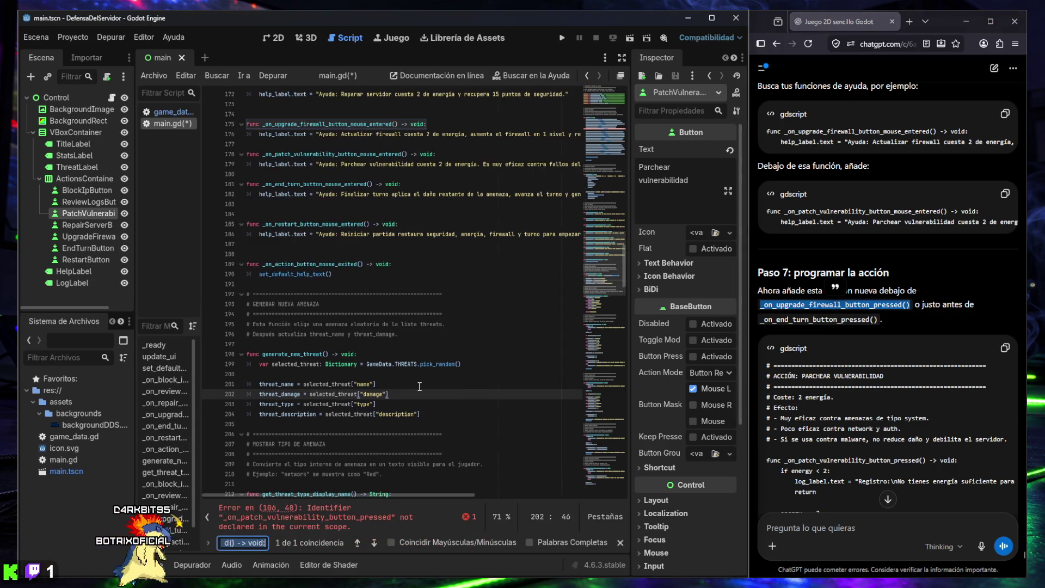
{"action": "scroll", "coordinate": [461, 364], "scroll_direction": "down", "scroll_amount": 1}
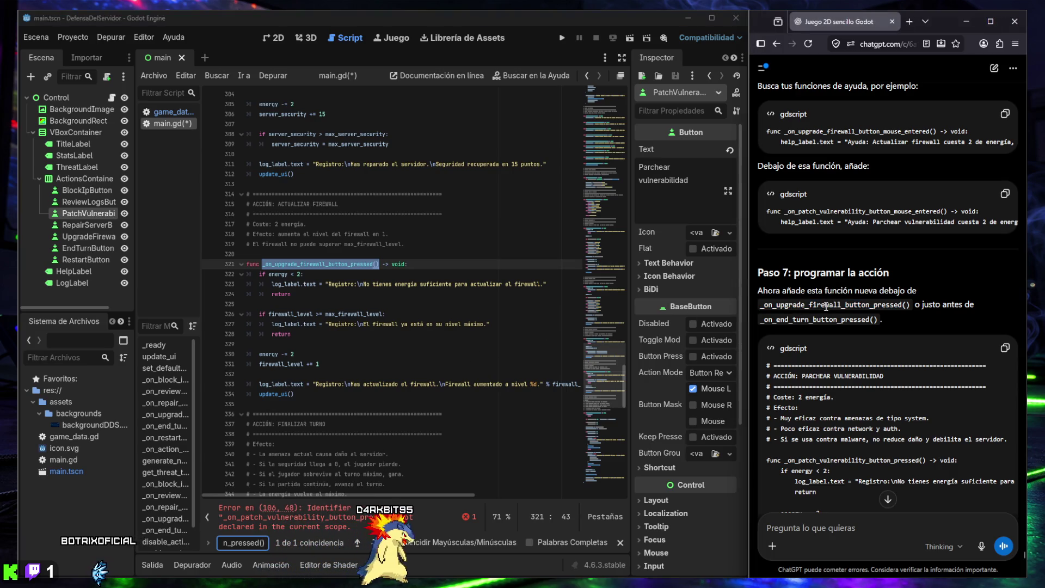
{"action": "scroll", "coordinate": [427, 397], "scroll_direction": "down", "scroll_amount": 2}
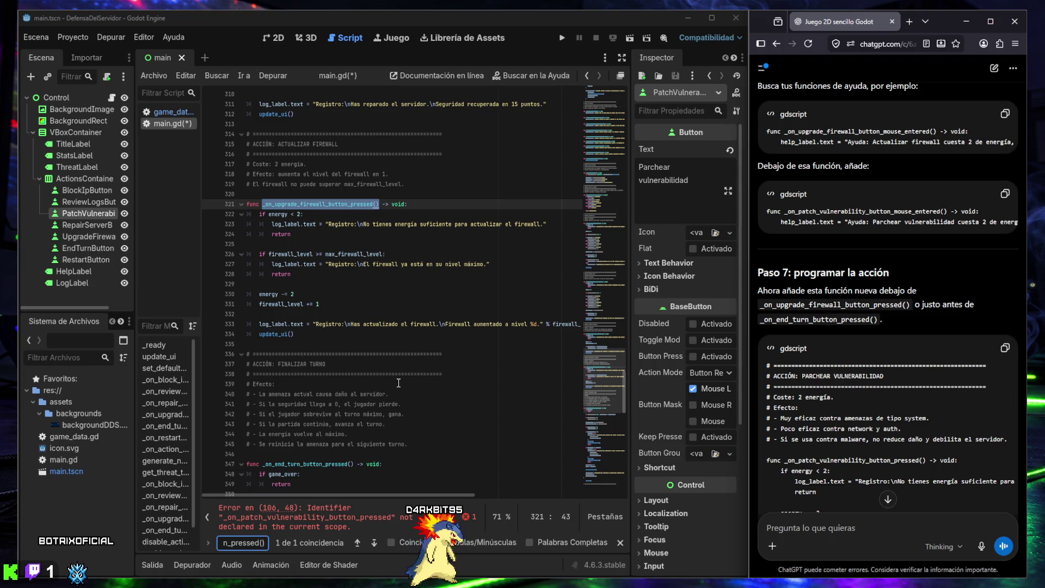
{"action": "left_click", "coordinate": [1003, 349]}
{"action": "scroll", "coordinate": [901, 357], "scroll_direction": "down", "scroll_amount": 10}
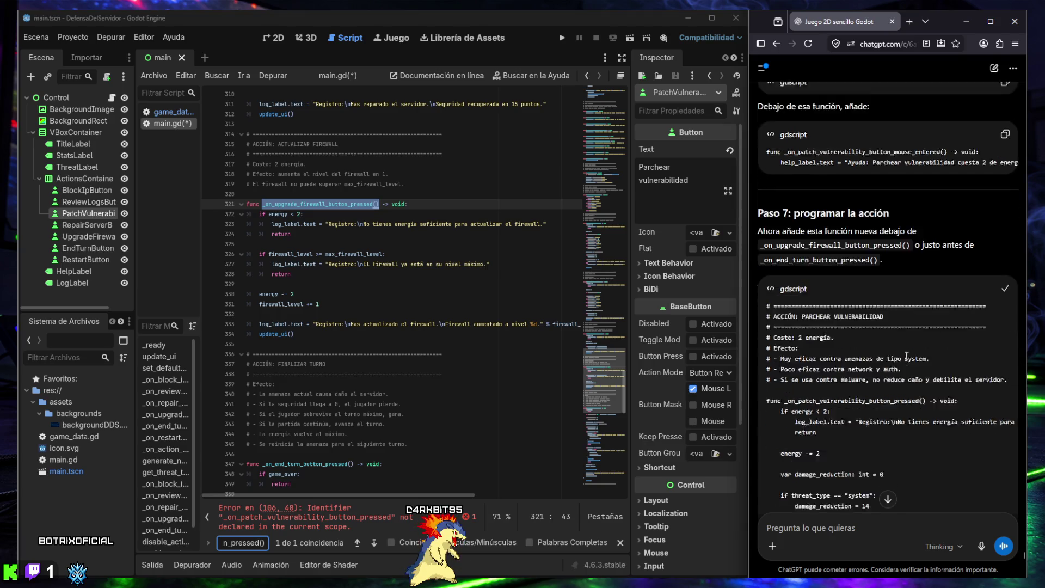
{"action": "scroll", "coordinate": [900, 356], "scroll_direction": "down", "scroll_amount": 3}
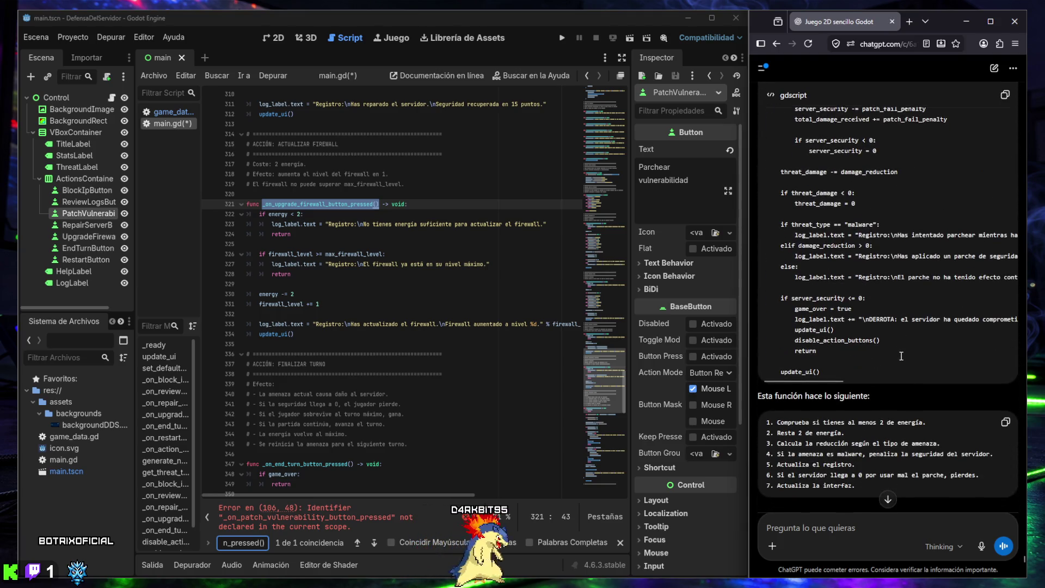
{"action": "scroll", "coordinate": [877, 357], "scroll_direction": "up", "scroll_amount": 7}
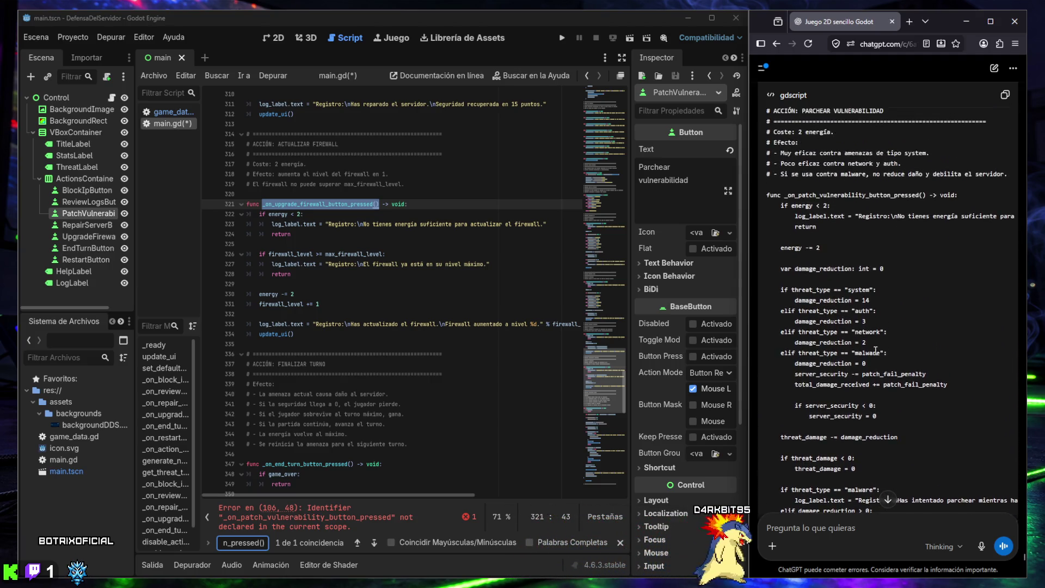
{"action": "scroll", "coordinate": [787, 275], "scroll_direction": "up", "scroll_amount": 5}
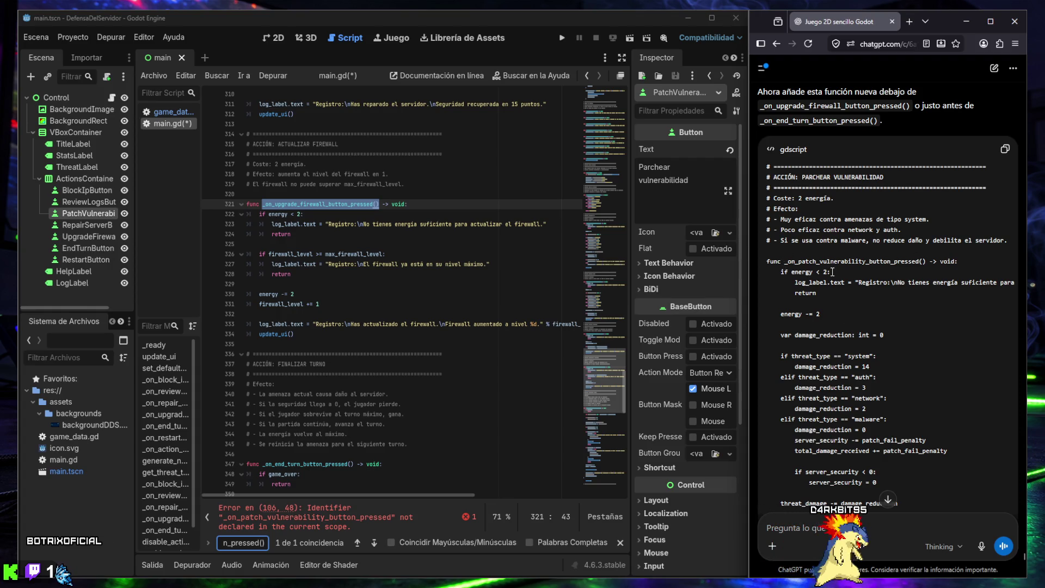
{"action": "left_click", "coordinate": [1004, 149]}
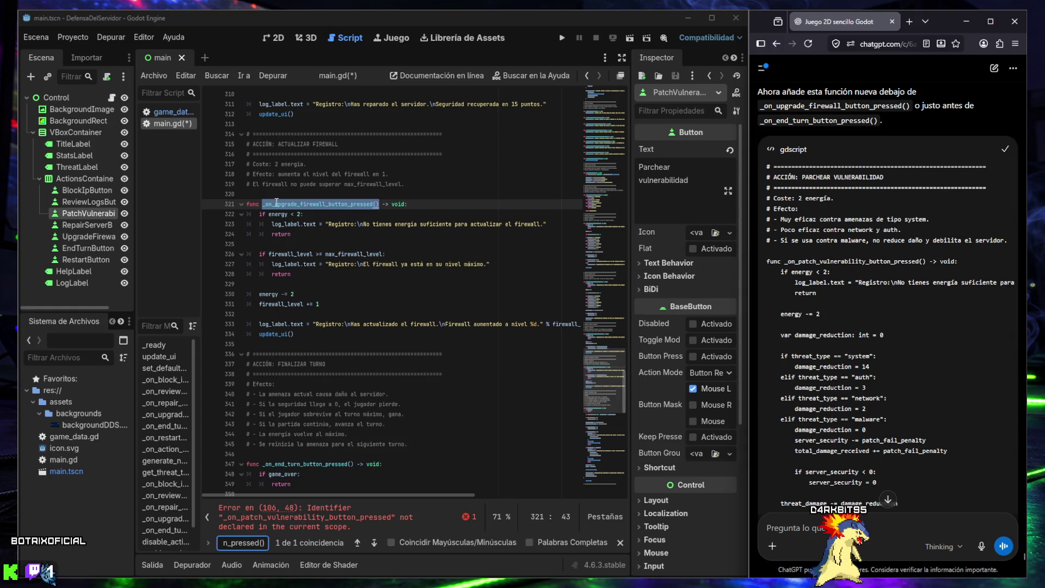
{"action": "left_click", "coordinate": [301, 345]}
{"action": "key", "text": "ctrl+v"}
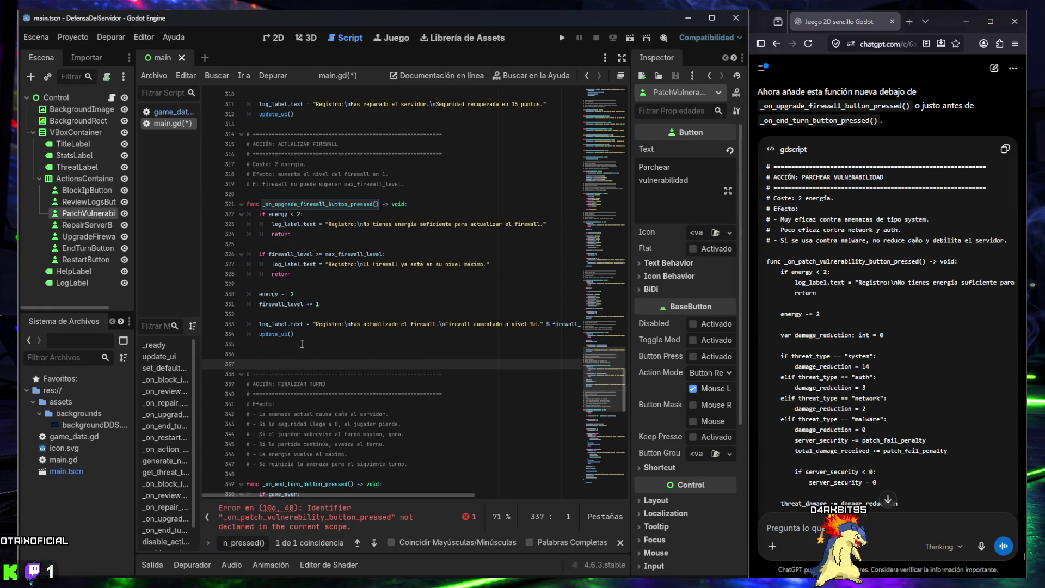
Step: Close the find bar and drag the divider left to widen the code editor
{"action": "scroll", "coordinate": [302, 344], "scroll_direction": "up", "scroll_amount": 5}
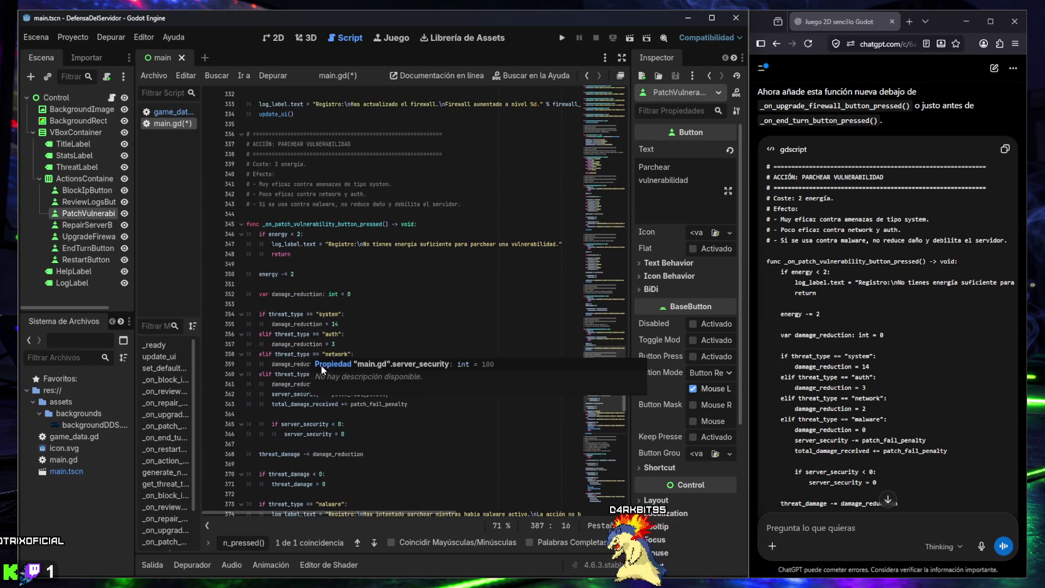
{"action": "left_click", "coordinate": [620, 543]}
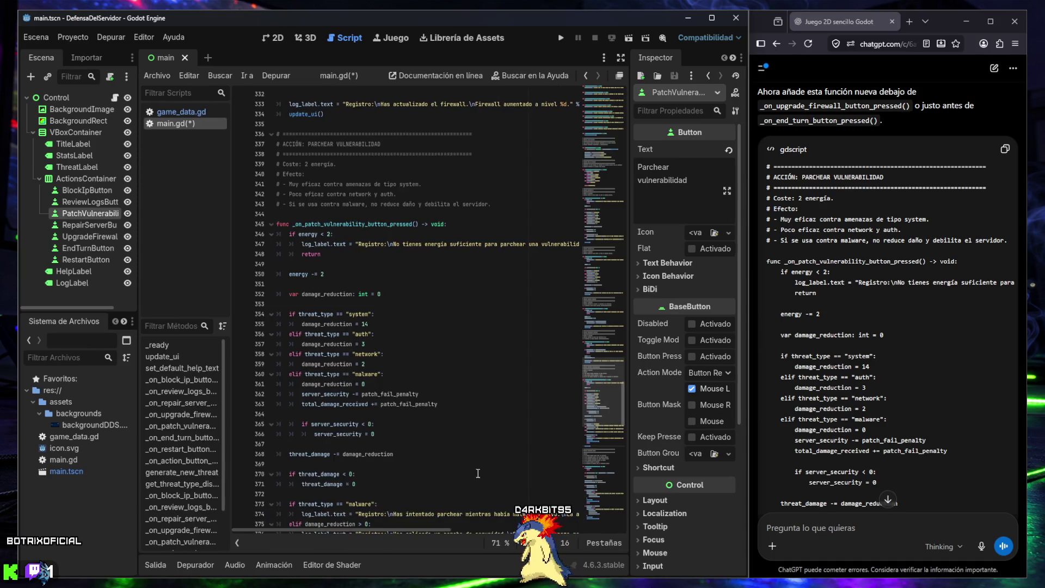
{"action": "left_click_drag", "start_coordinate": [228, 299], "coordinate": [135, 311]}
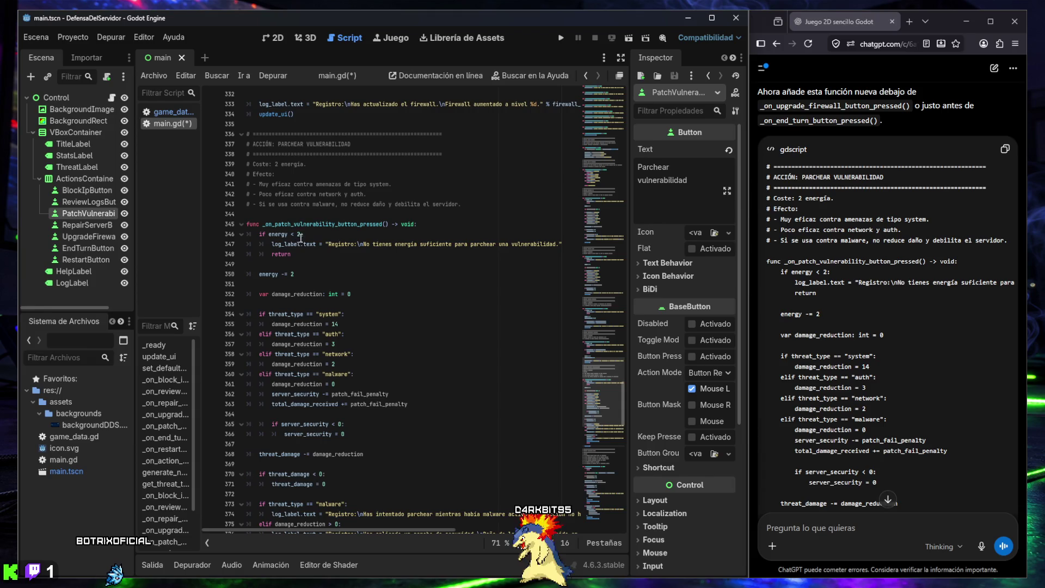
{"action": "scroll", "coordinate": [876, 308], "scroll_direction": "down", "scroll_amount": 5}
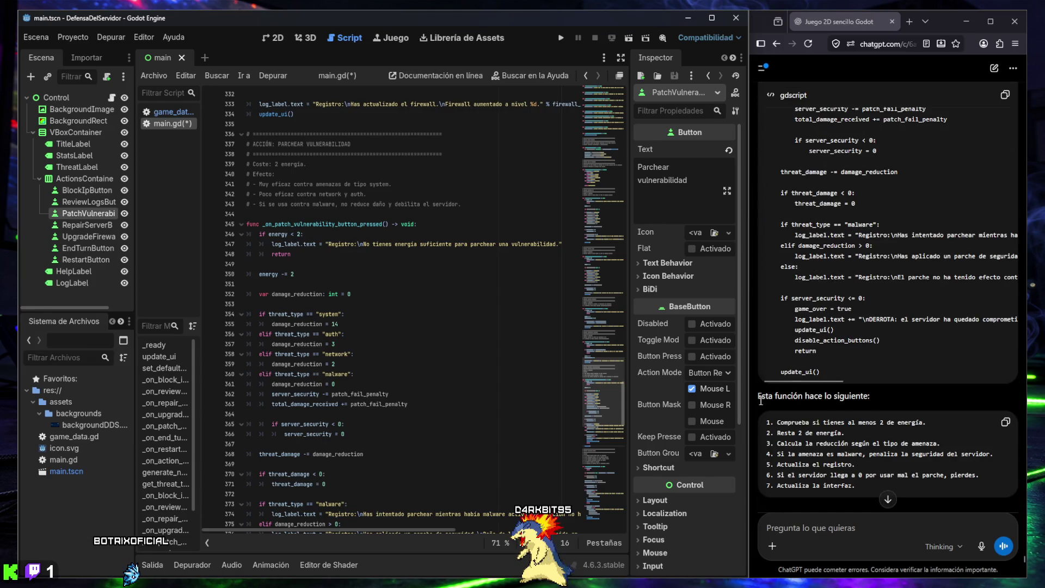
{"action": "scroll", "coordinate": [854, 403], "scroll_direction": "down", "scroll_amount": 1}
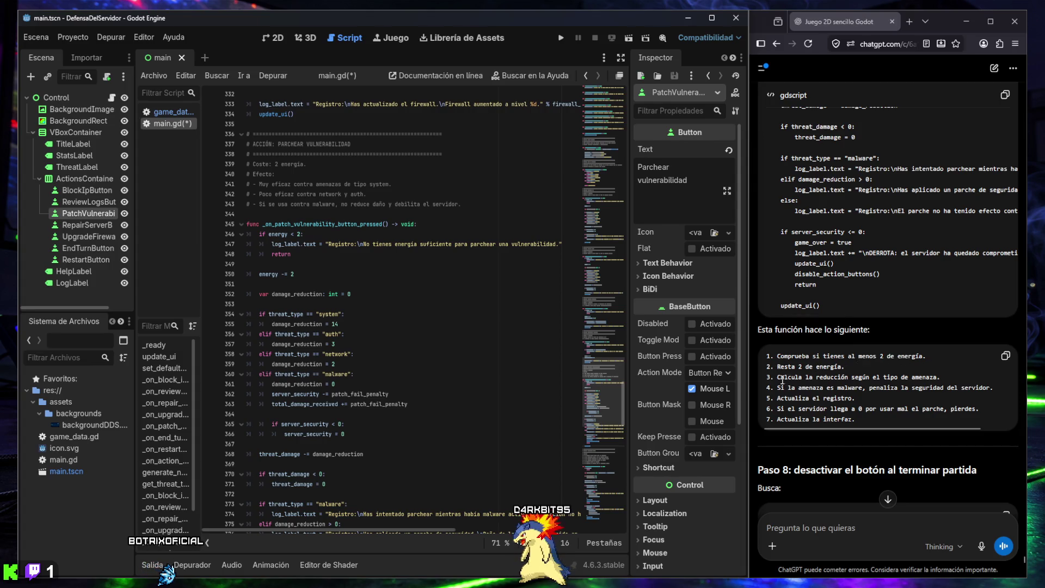
{"action": "left_click_drag", "start_coordinate": [792, 377], "coordinate": [938, 379]}
{"action": "left_click_drag", "start_coordinate": [780, 387], "coordinate": [966, 389]}
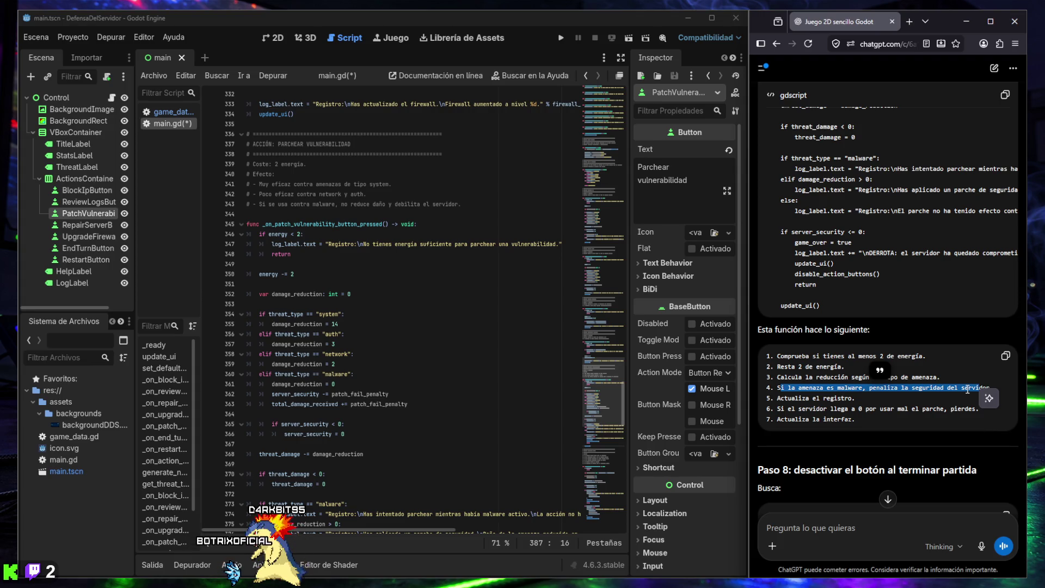
{"action": "left_click_drag", "start_coordinate": [775, 408], "coordinate": [855, 409]}
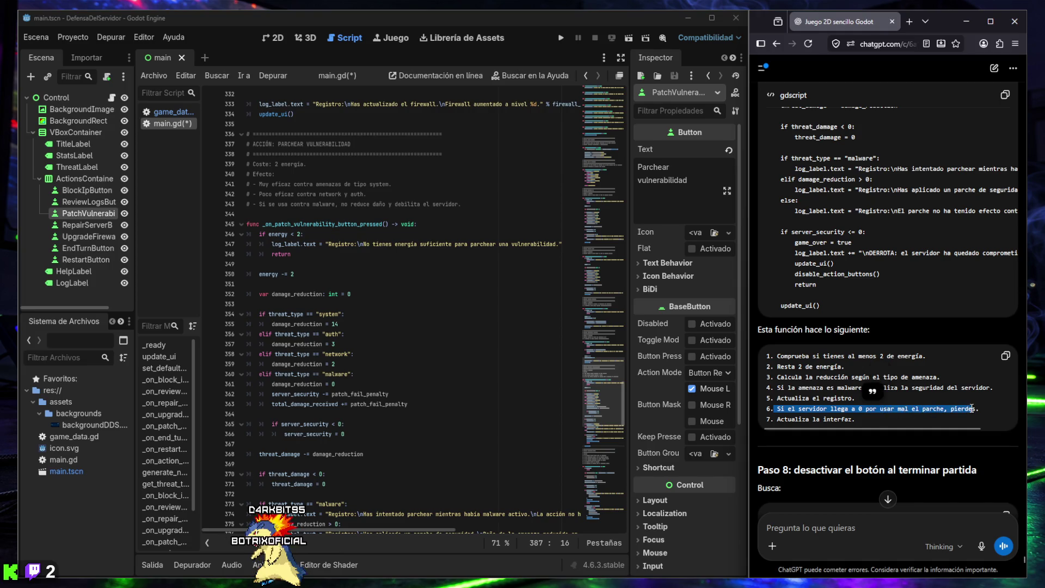
{"action": "left_click_drag", "start_coordinate": [776, 420], "coordinate": [818, 424]}
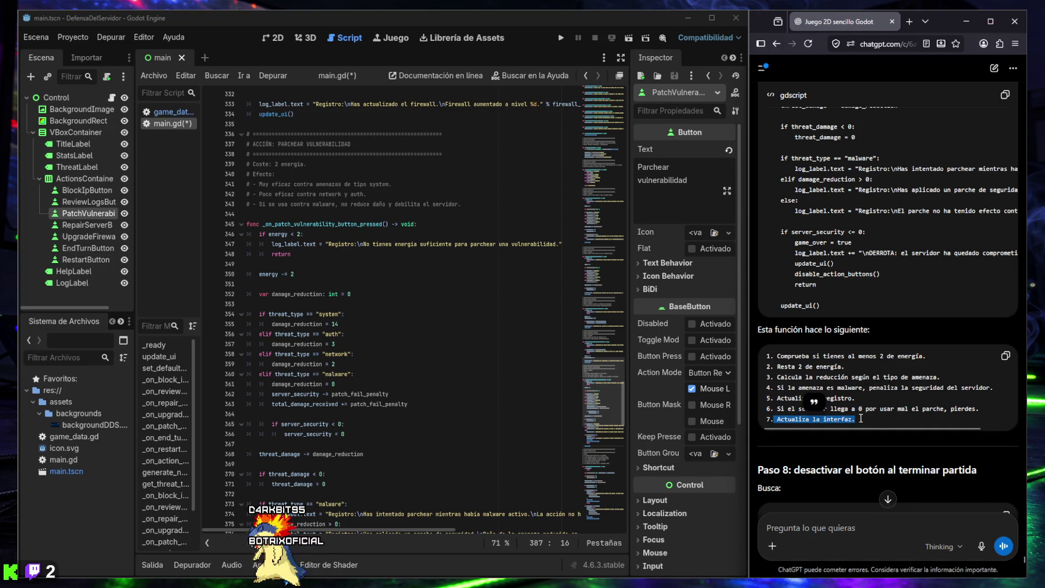
{"action": "scroll", "coordinate": [821, 400], "scroll_direction": "down", "scroll_amount": 4}
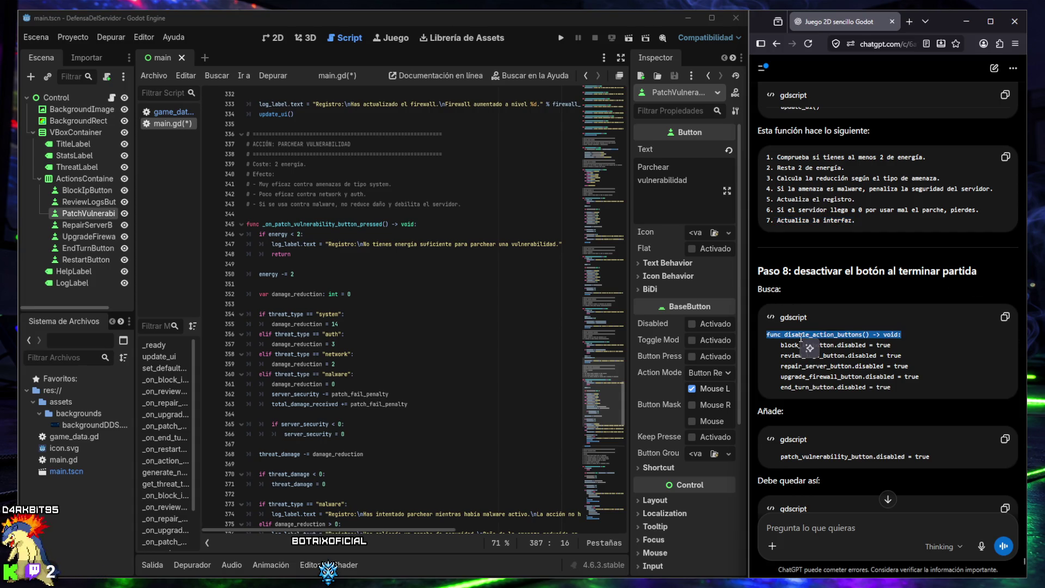
Step: Add patch_vulnerability_button.disabled = true to disable_action_buttons after the firewall button line
{"action": "left_click", "coordinate": [385, 455]}
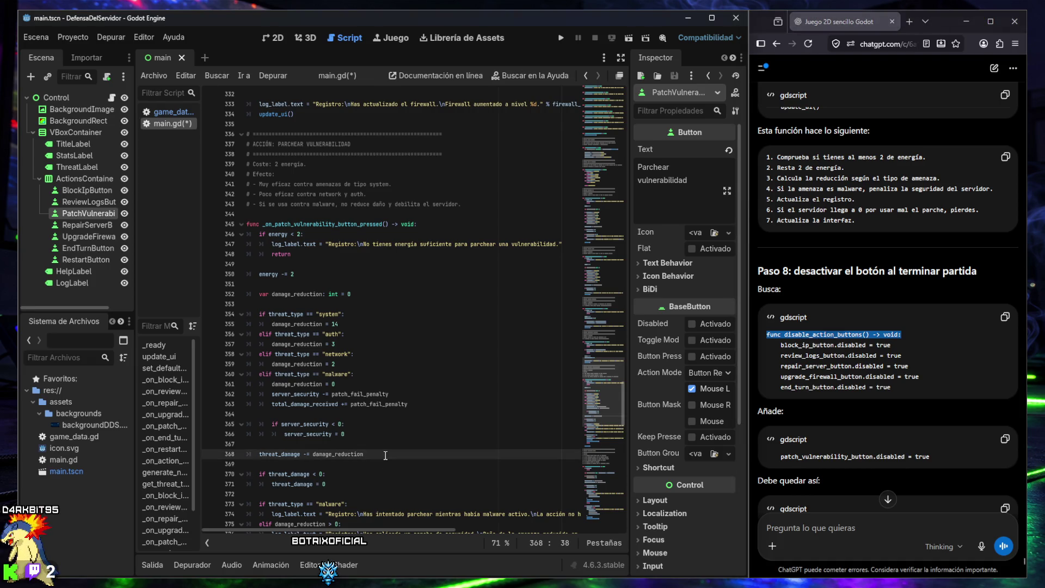
{"action": "key", "text": "ctrl+f"}
{"action": "key", "text": "ctrl+v"}
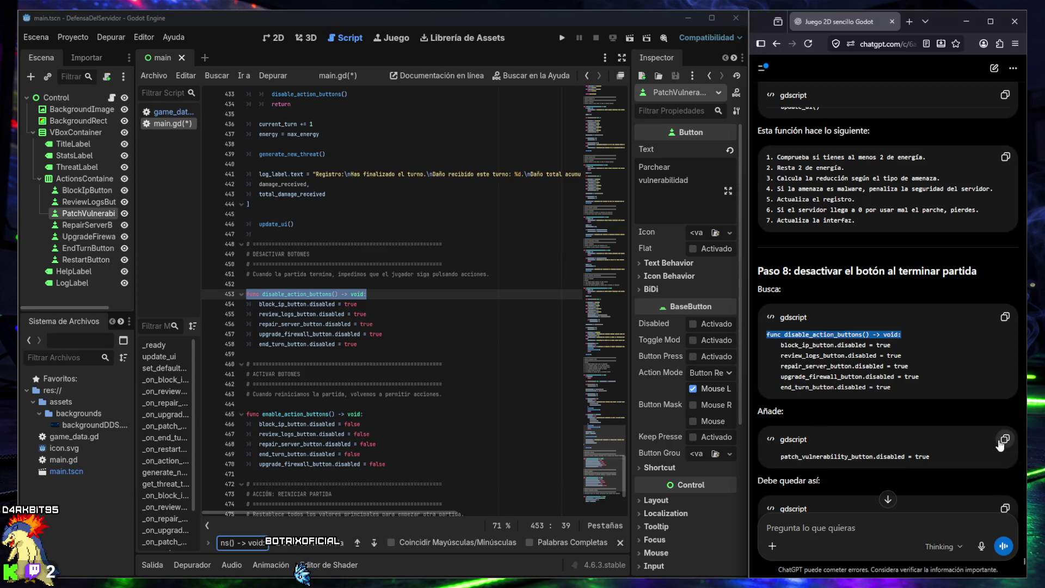
{"action": "scroll", "coordinate": [831, 430], "scroll_direction": "down", "scroll_amount": 3}
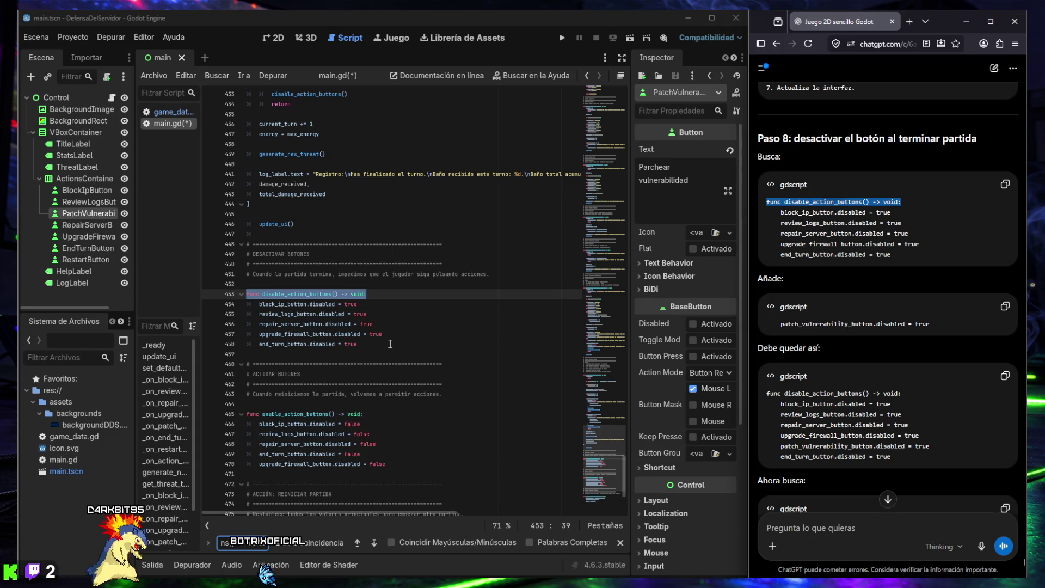
{"action": "left_click", "coordinate": [391, 336]}
{"action": "key", "text": "Return"}
{"action": "key", "text": "ctrl+v"}
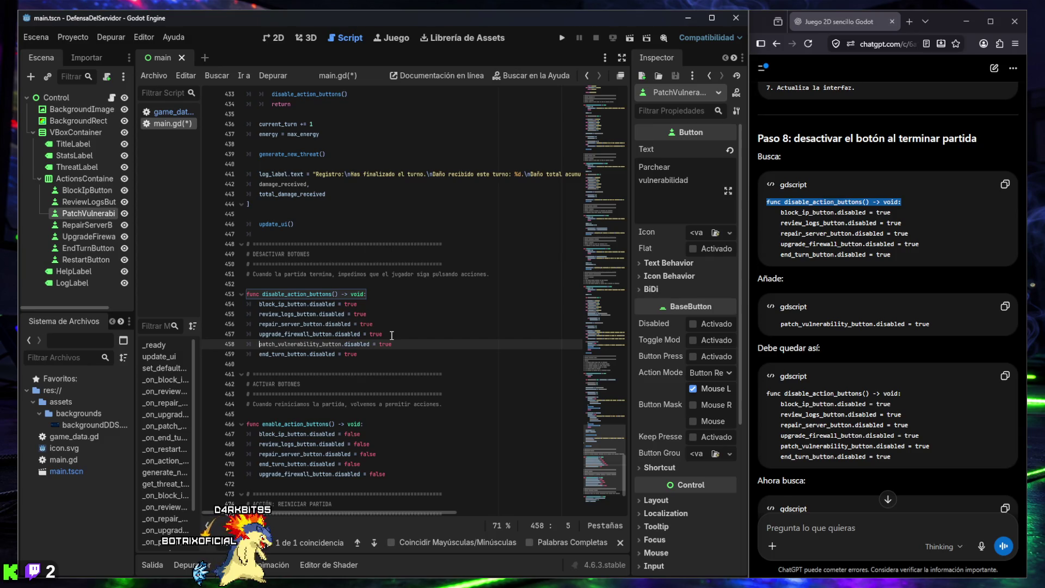
{"action": "scroll", "coordinate": [784, 328], "scroll_direction": "down", "scroll_amount": 3}
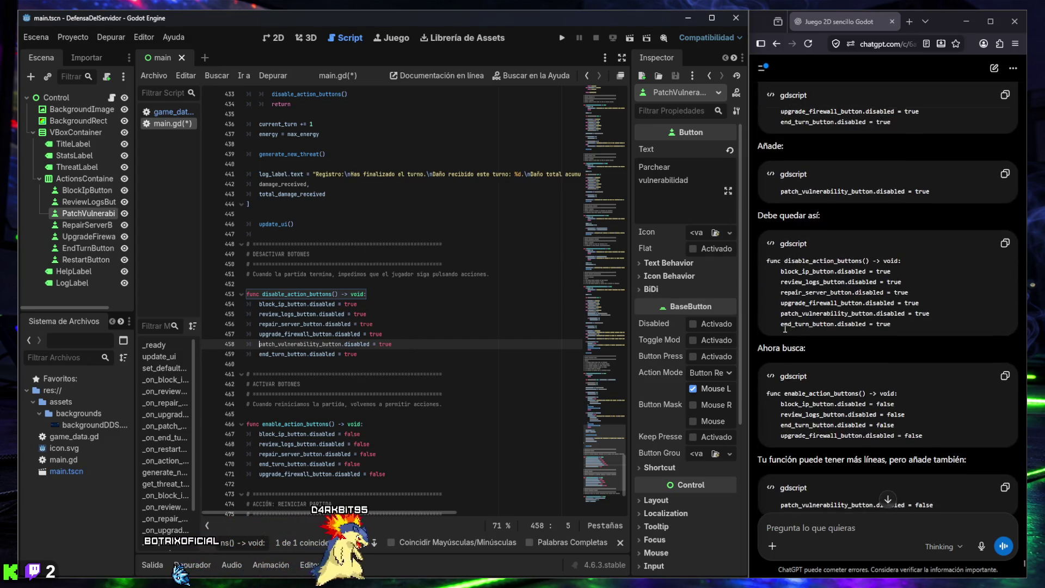
Step: Find the enable_action_buttons function in main.gd using its header from the chat
{"action": "triple_click", "coordinate": [800, 392]}
{"action": "key", "text": "ctrl+c"}
{"action": "left_click", "coordinate": [232, 543]}
{"action": "key", "text": "ctrl+a"}
{"action": "key", "text": "ctrl+v"}
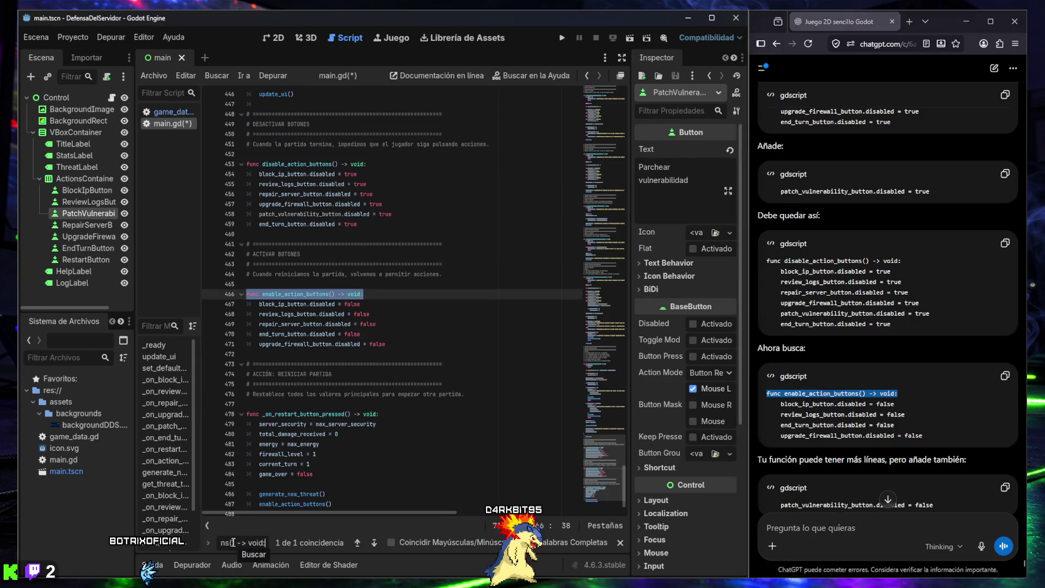
{"action": "scroll", "coordinate": [686, 380], "scroll_direction": "down", "scroll_amount": 1}
{"action": "scroll", "coordinate": [796, 342], "scroll_direction": "down", "scroll_amount": 1}
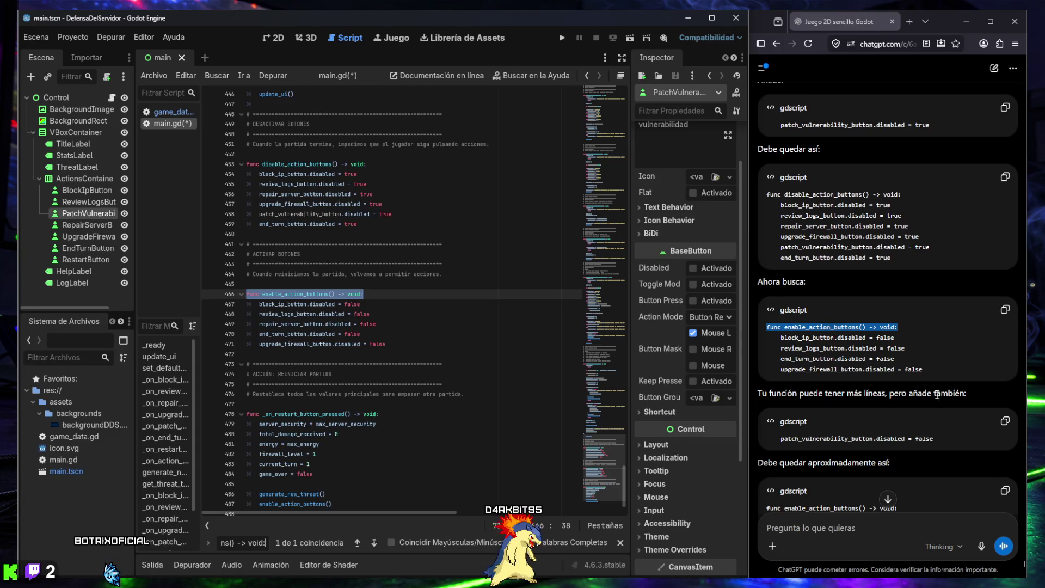
Step: Add patch_vulnerability_button.disabled = false after end_turn_button and fix the extra indentation
{"action": "left_click", "coordinate": [1004, 422]}
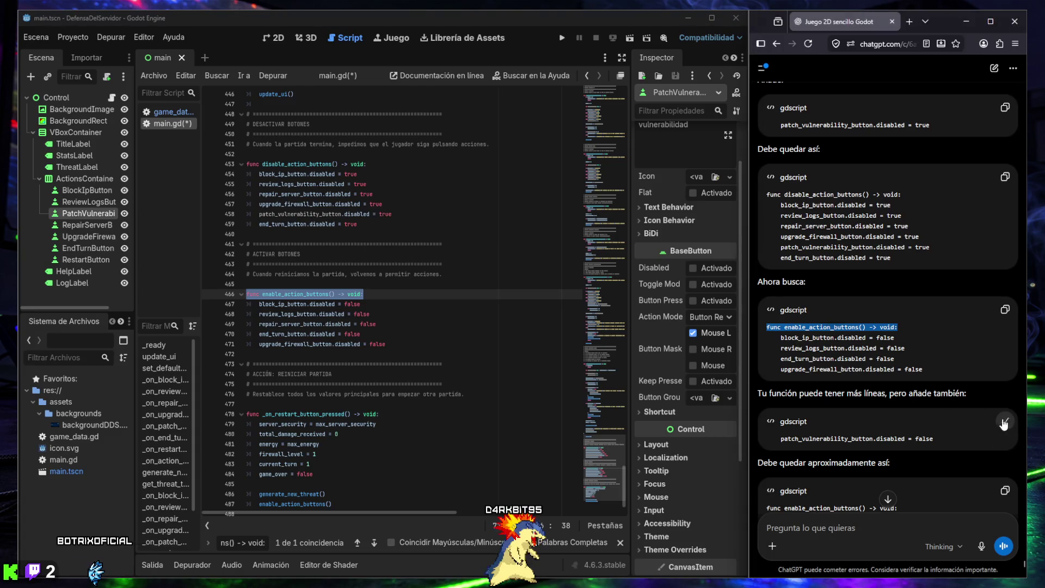
{"action": "left_click", "coordinate": [398, 338]}
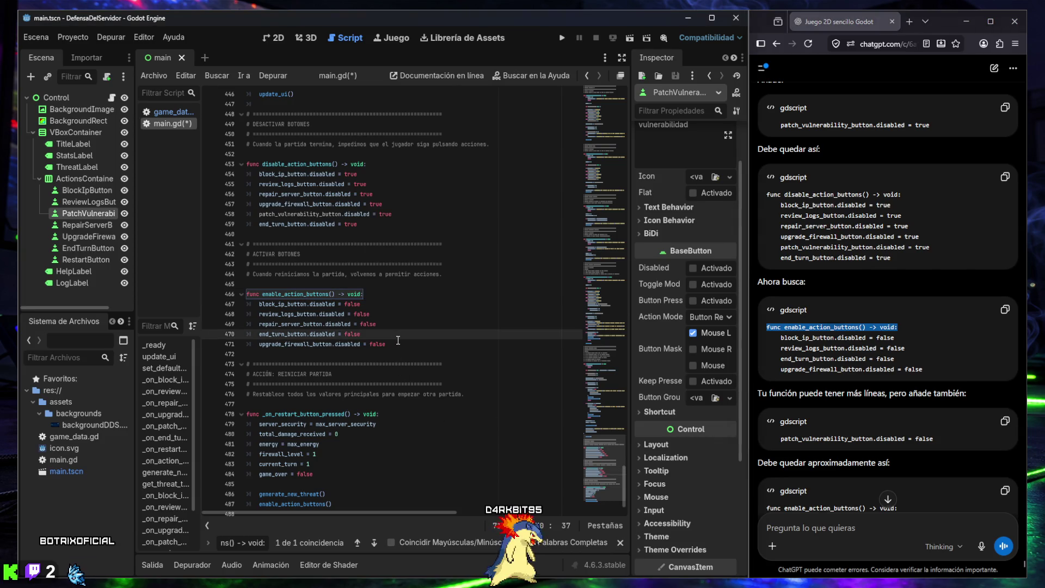
{"action": "key", "text": "Return"}
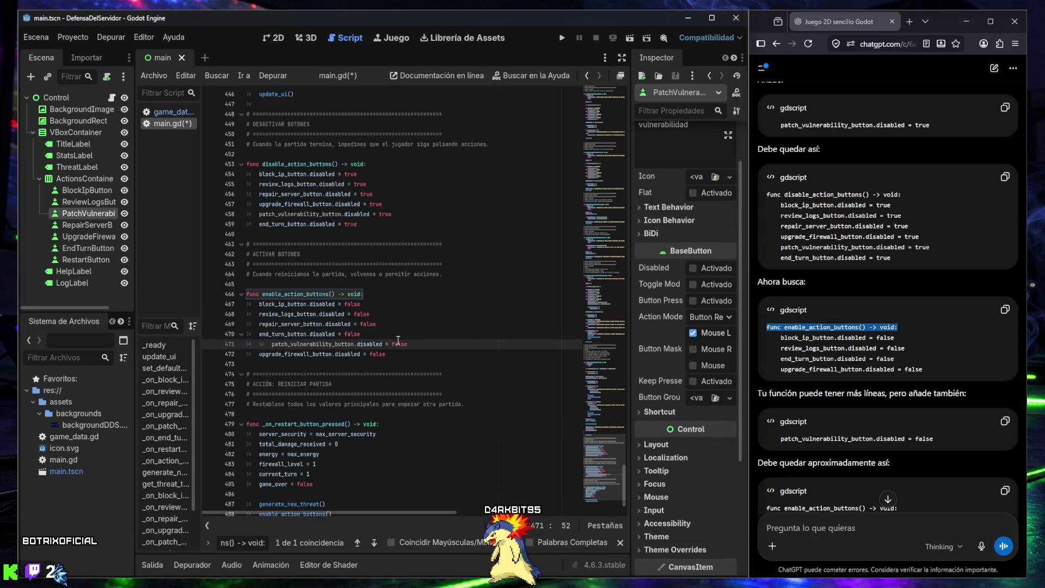
{"action": "key", "text": "Home"}
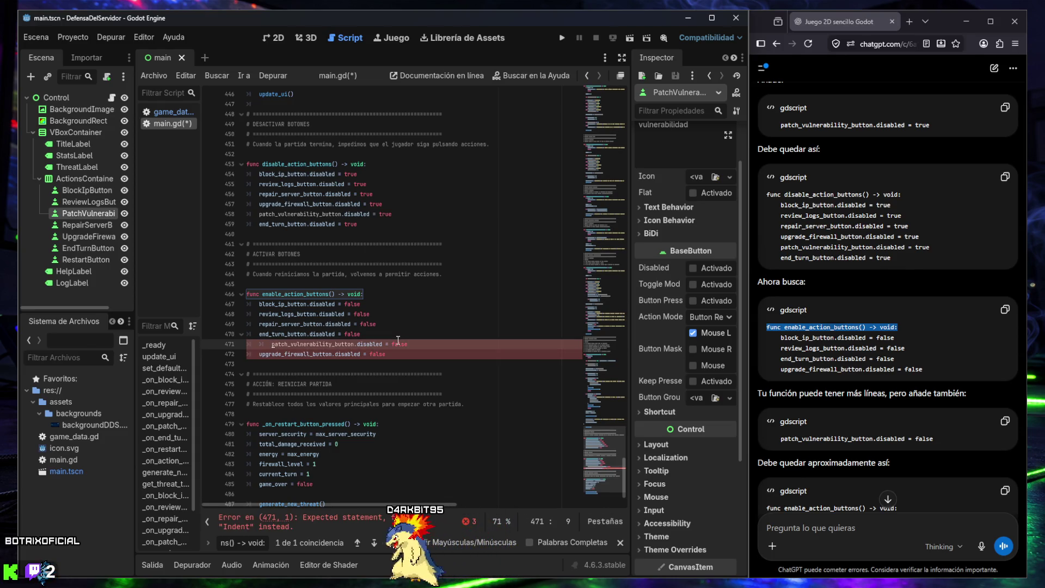
{"action": "key", "text": "Left"}
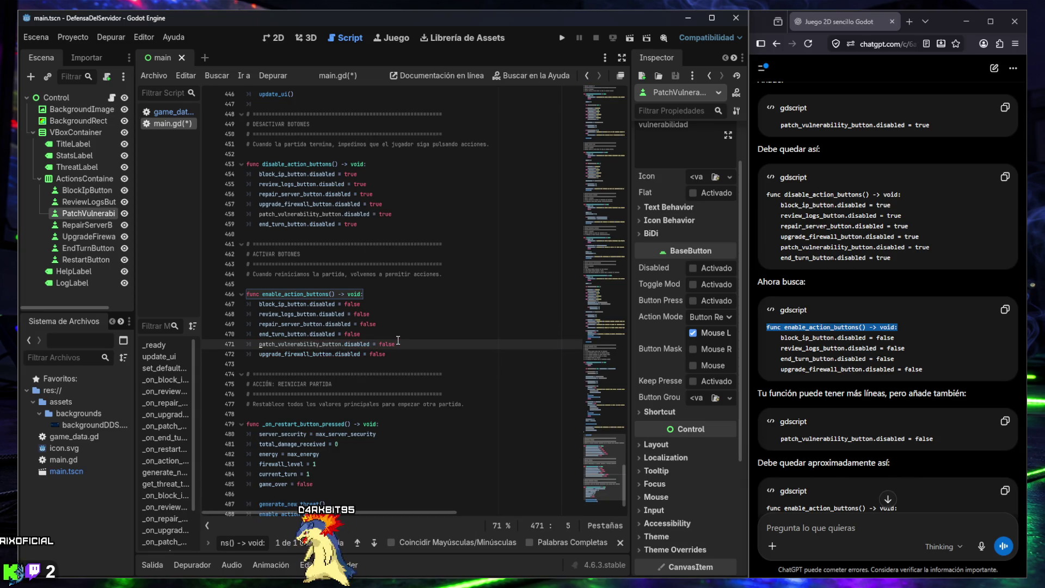
{"action": "left_click", "coordinate": [400, 365]}
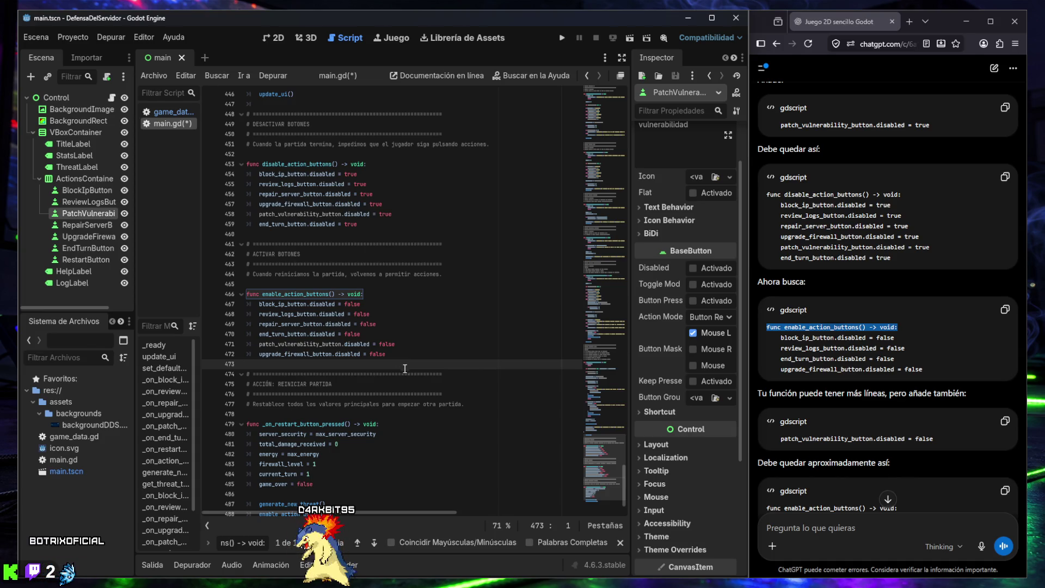
{"action": "scroll", "coordinate": [819, 371], "scroll_direction": "down", "scroll_amount": 3}
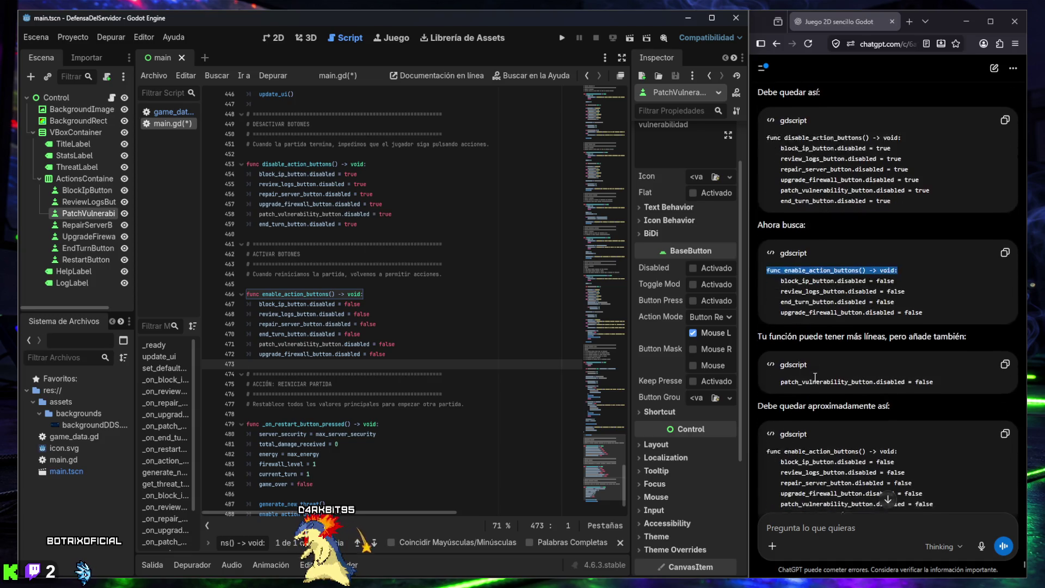
{"action": "scroll", "coordinate": [792, 361], "scroll_direction": "down", "scroll_amount": 3}
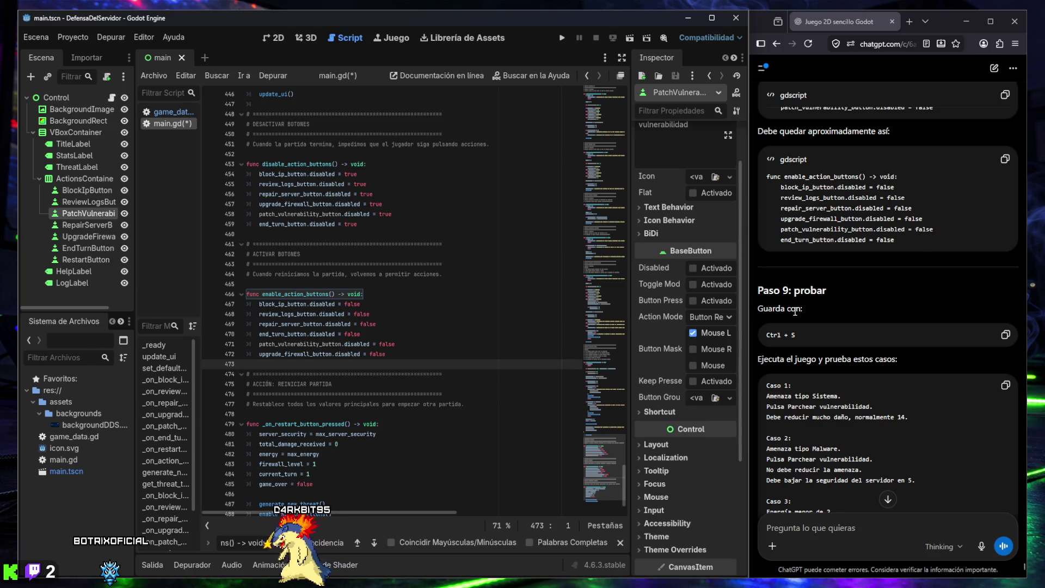
Step: Review the new patch_vulnerability_button line in enable_action_buttons
{"action": "scroll", "coordinate": [794, 309], "scroll_direction": "down", "scroll_amount": 3}
{"action": "scroll", "coordinate": [795, 309], "scroll_direction": "down", "scroll_amount": 2}
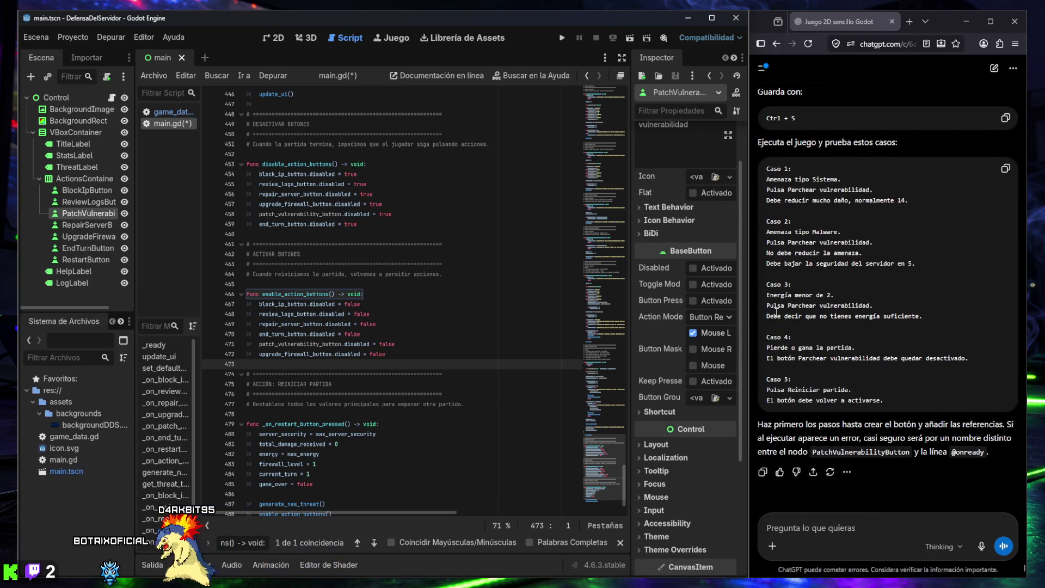
{"action": "left_click", "coordinate": [386, 344]}
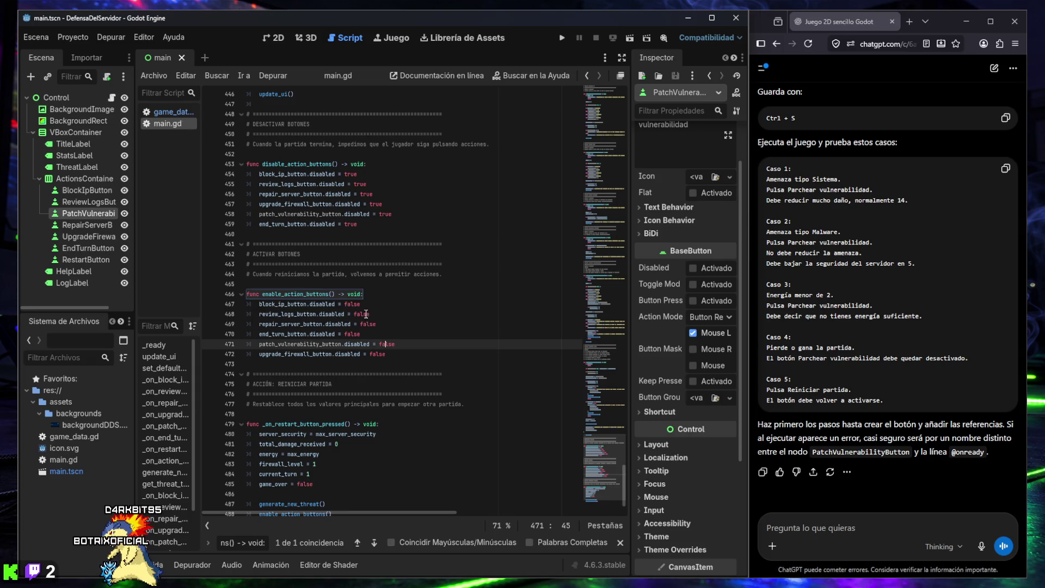
{"action": "left_click_drag", "start_coordinate": [259, 214], "coordinate": [305, 214]}
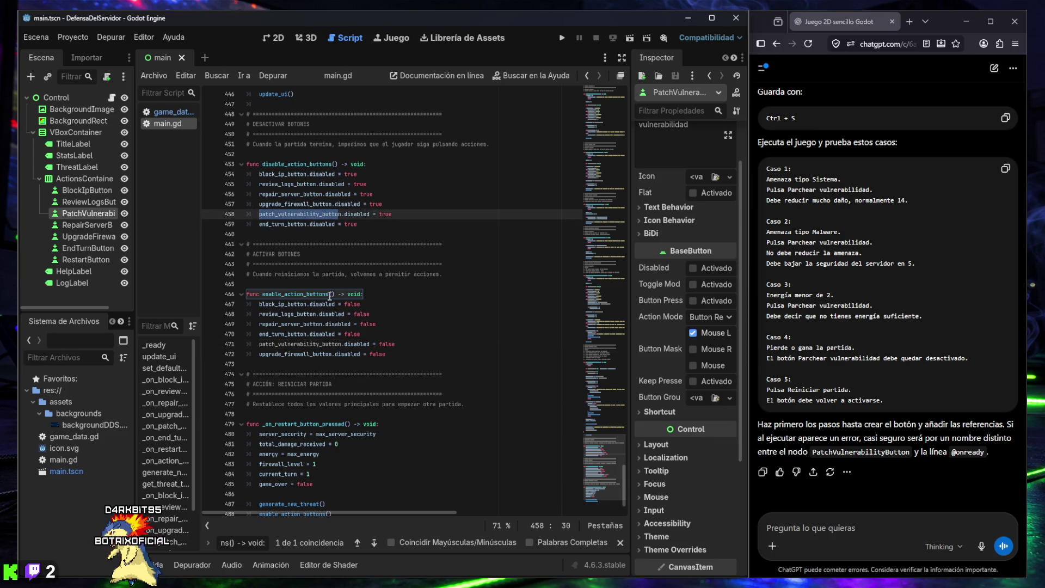
{"action": "left_click", "coordinate": [620, 543]}
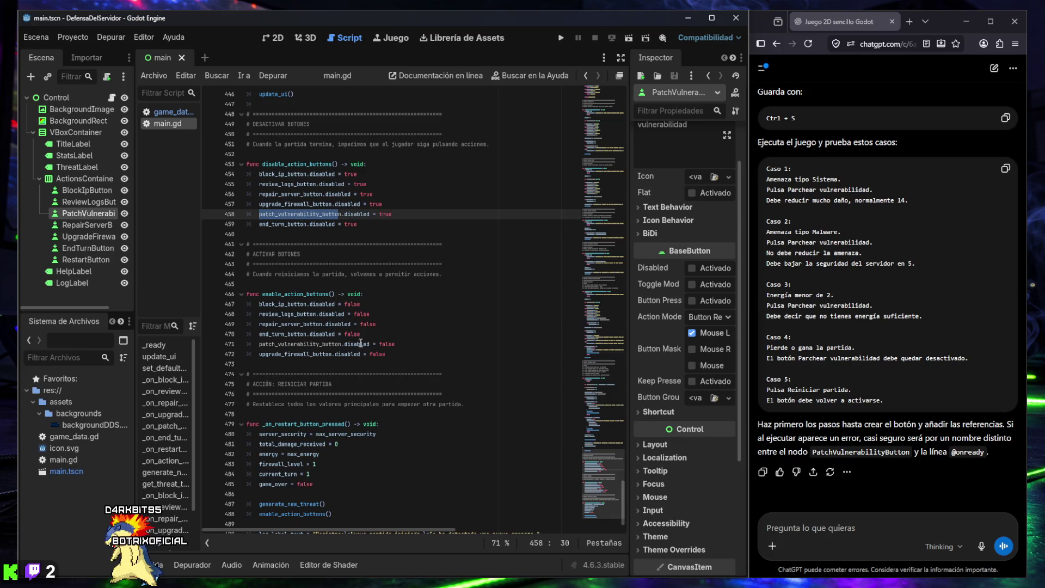
{"action": "left_click", "coordinate": [345, 303]}
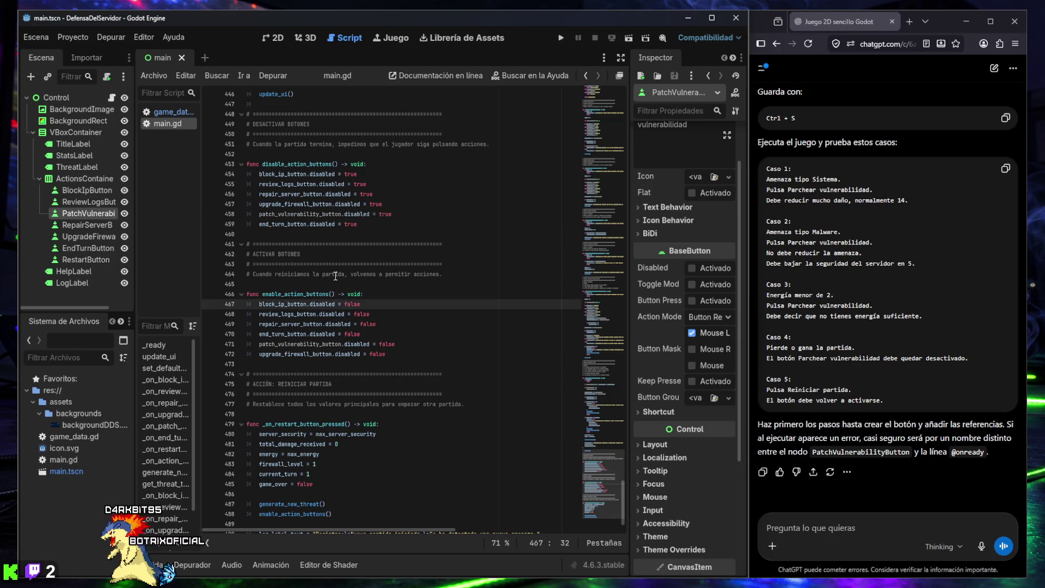
{"action": "scroll", "coordinate": [336, 276], "scroll_direction": "up", "scroll_amount": 6}
{"action": "scroll", "coordinate": [335, 276], "scroll_direction": "up", "scroll_amount": 4}
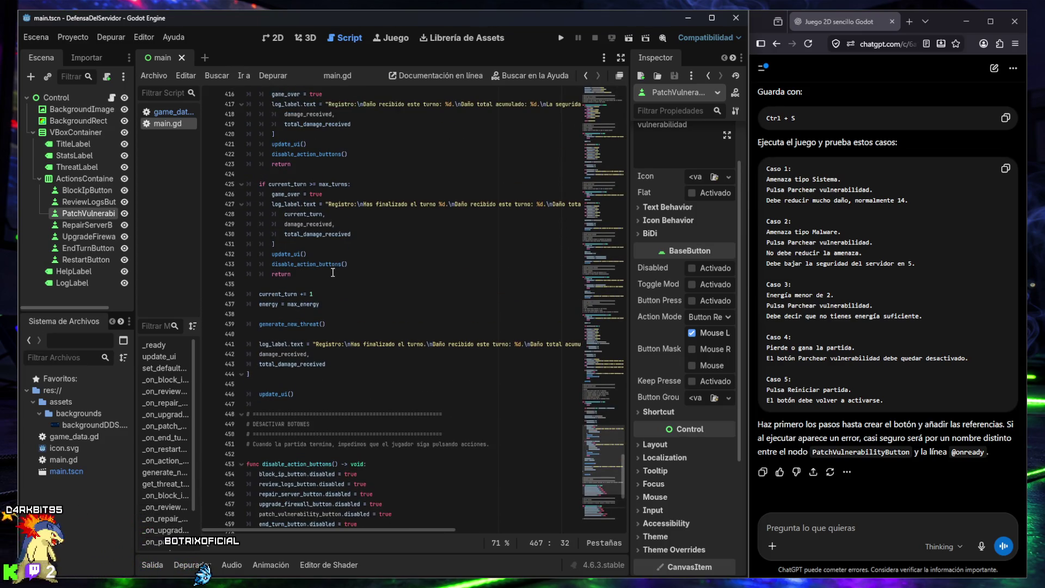
{"action": "scroll", "coordinate": [333, 273], "scroll_direction": "down", "scroll_amount": 1}
{"action": "scroll", "coordinate": [333, 273], "scroll_direction": "down", "scroll_amount": 7}
{"action": "left_click_drag", "start_coordinate": [259, 274], "coordinate": [342, 275]}
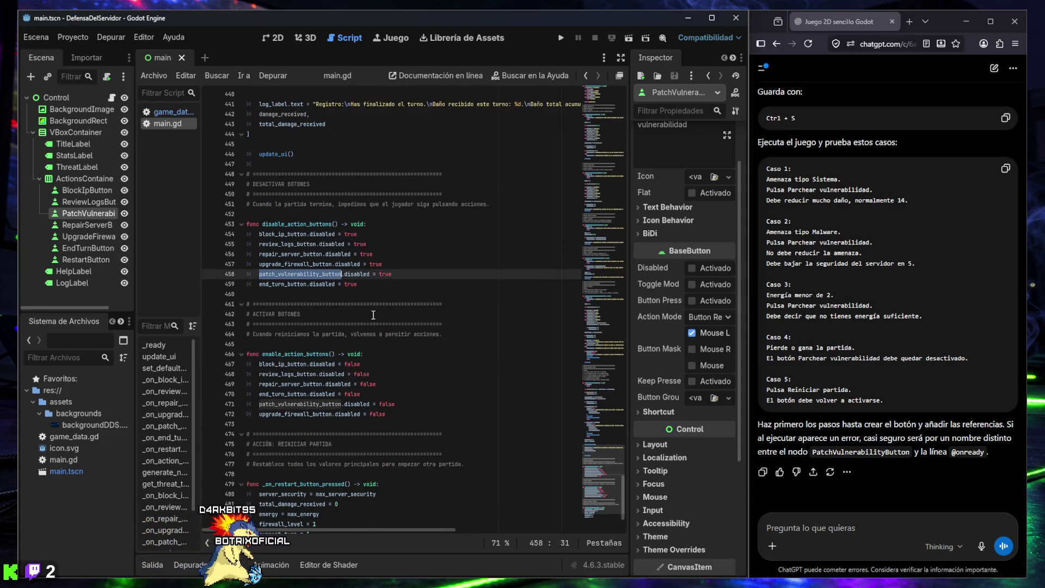
{"action": "left_click", "coordinate": [340, 425]}
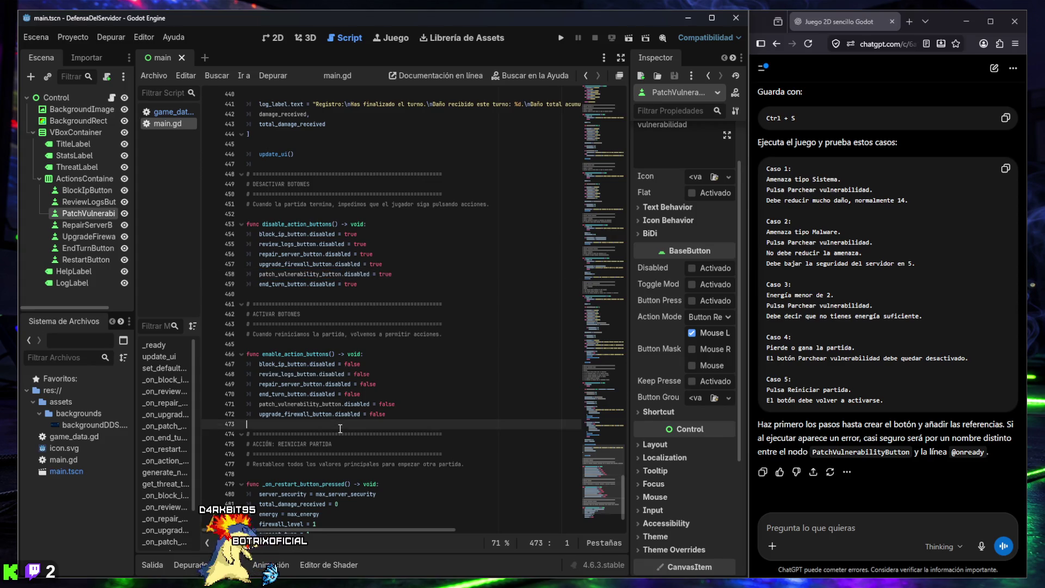
Step: Find the patch_vulnerability_button declaration on line 90 and close the search
{"action": "key", "text": "ctrl+f"}
{"action": "key", "text": "ctrl+v"}
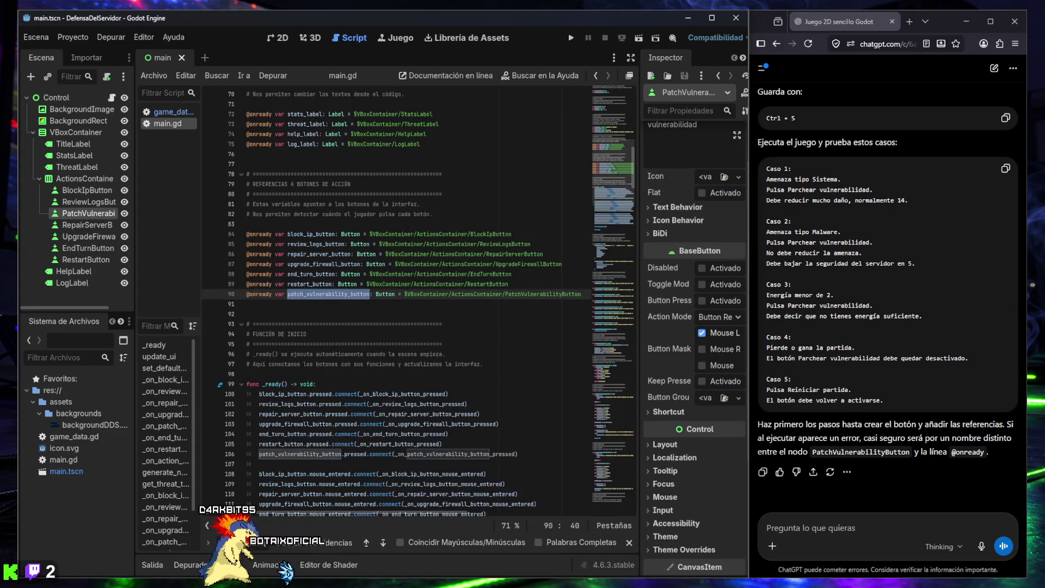
{"action": "left_click", "coordinate": [332, 333]}
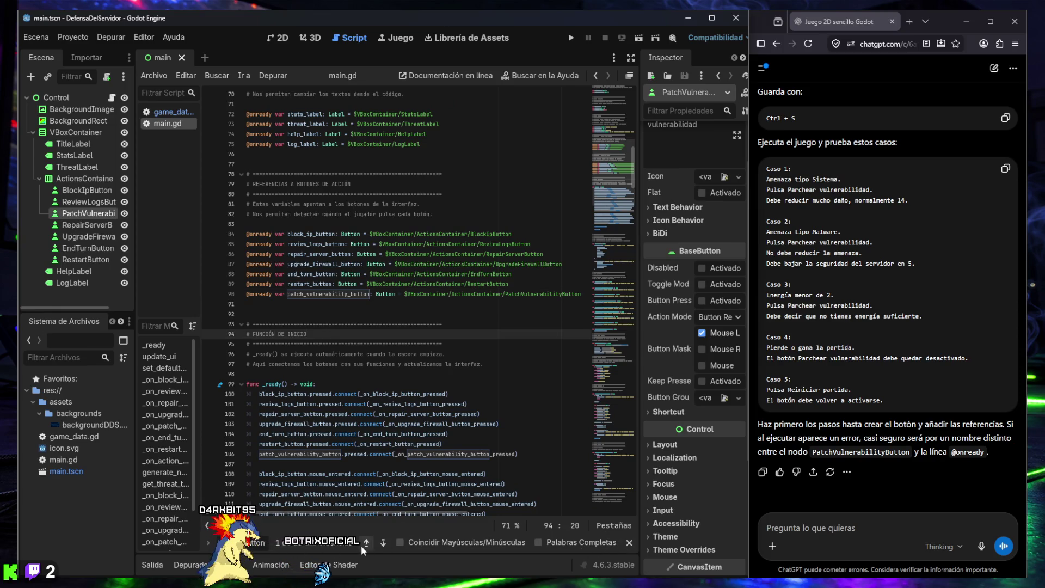
{"action": "left_click", "coordinate": [334, 295]}
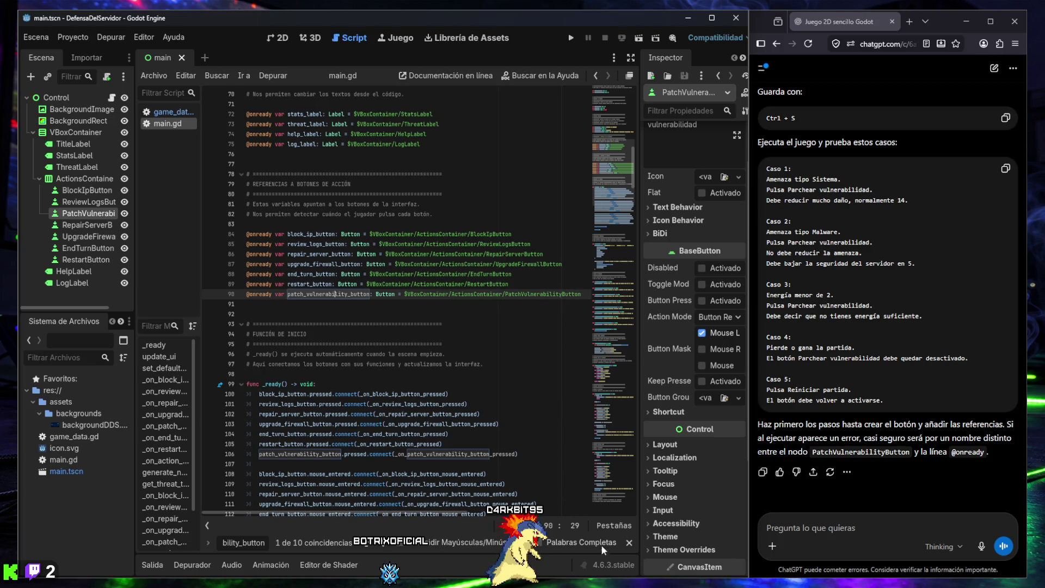
{"action": "left_click", "coordinate": [628, 544]}
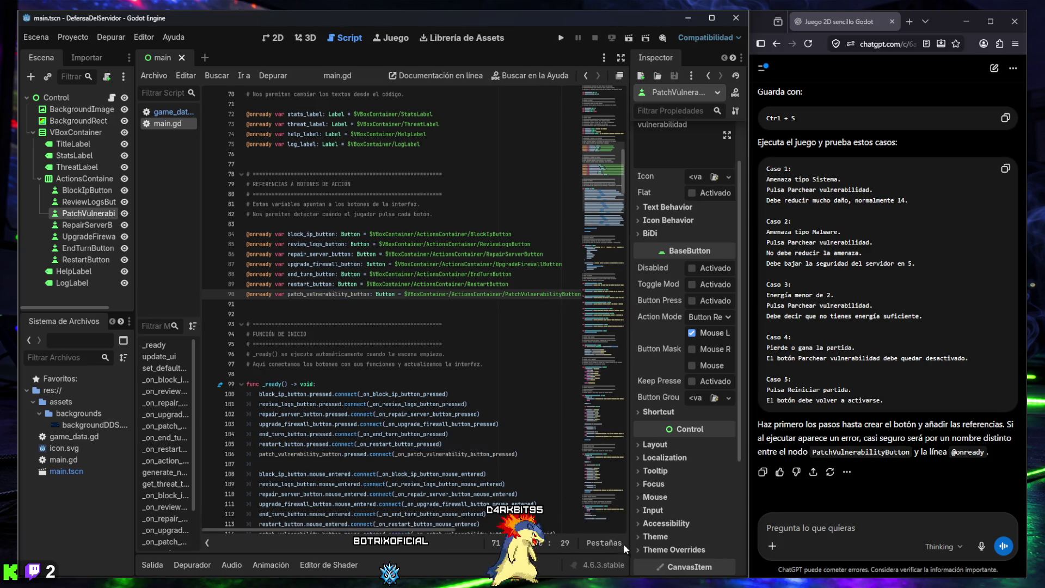
Step: Check the patch button's connect() on line 106, then move the ChatGPT window aside
{"action": "scroll", "coordinate": [358, 440], "scroll_direction": "down", "scroll_amount": 5}
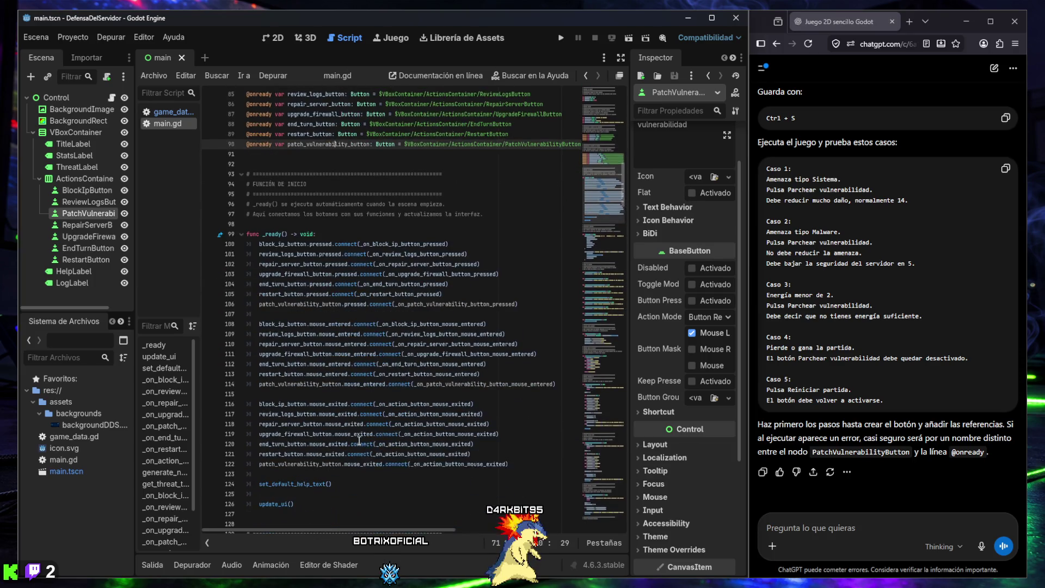
{"action": "scroll", "coordinate": [328, 395], "scroll_direction": "down", "scroll_amount": 15}
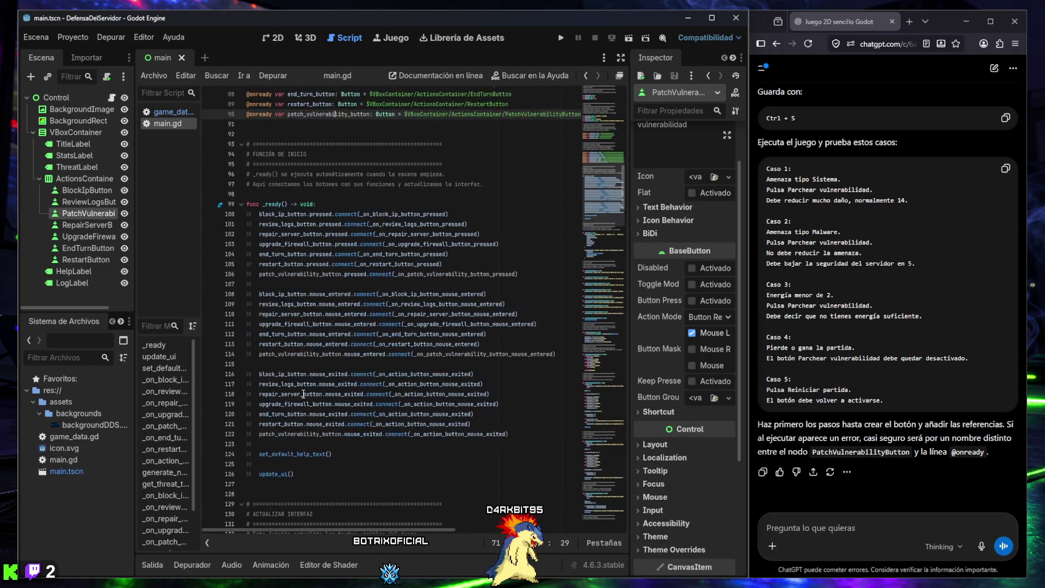
{"action": "scroll", "coordinate": [303, 393], "scroll_direction": "up", "scroll_amount": 14}
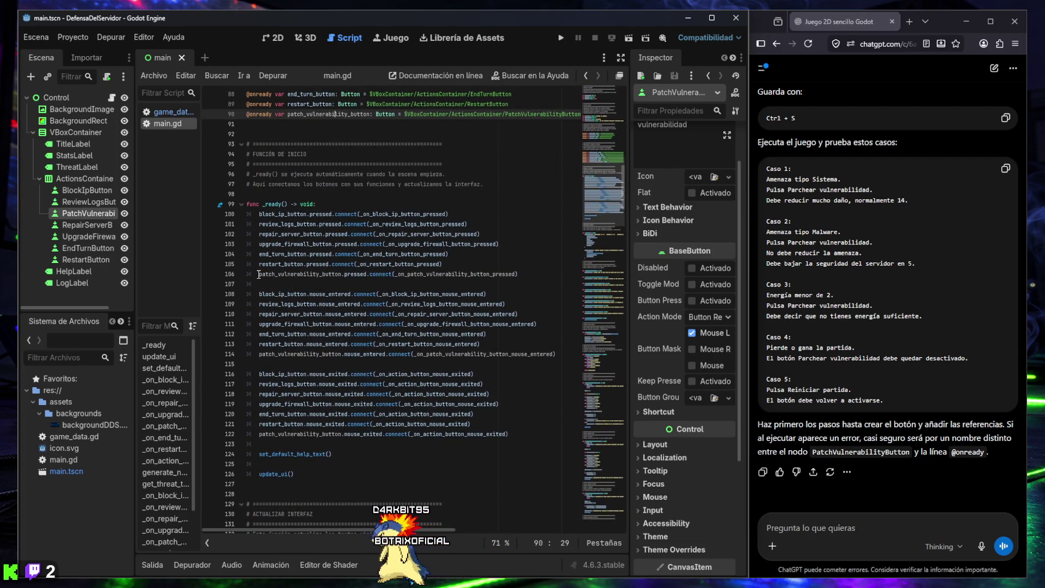
{"action": "left_click_drag", "start_coordinate": [258, 266], "coordinate": [282, 266]}
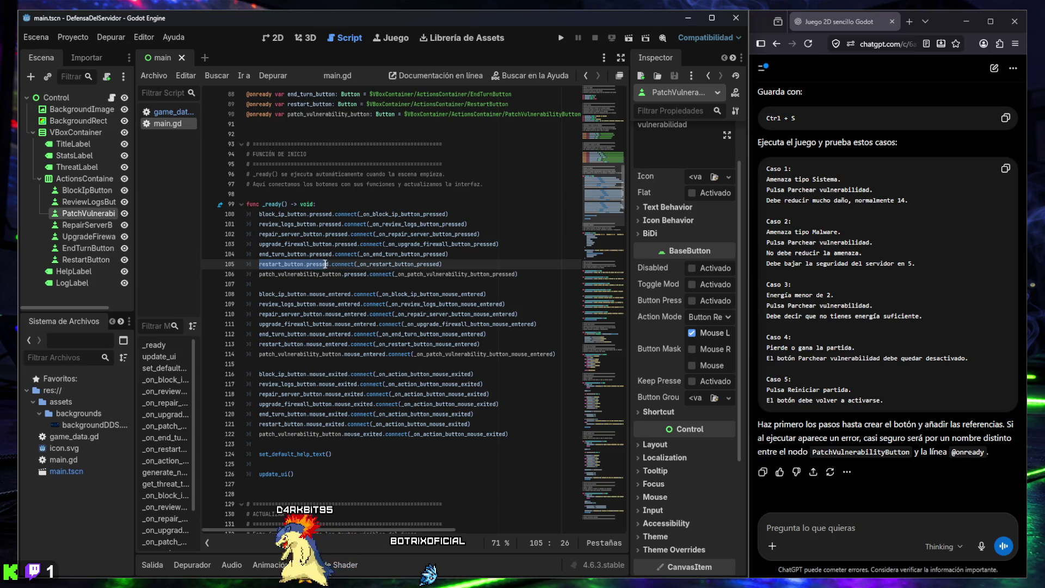
{"action": "left_click_drag", "start_coordinate": [343, 276], "coordinate": [259, 278]}
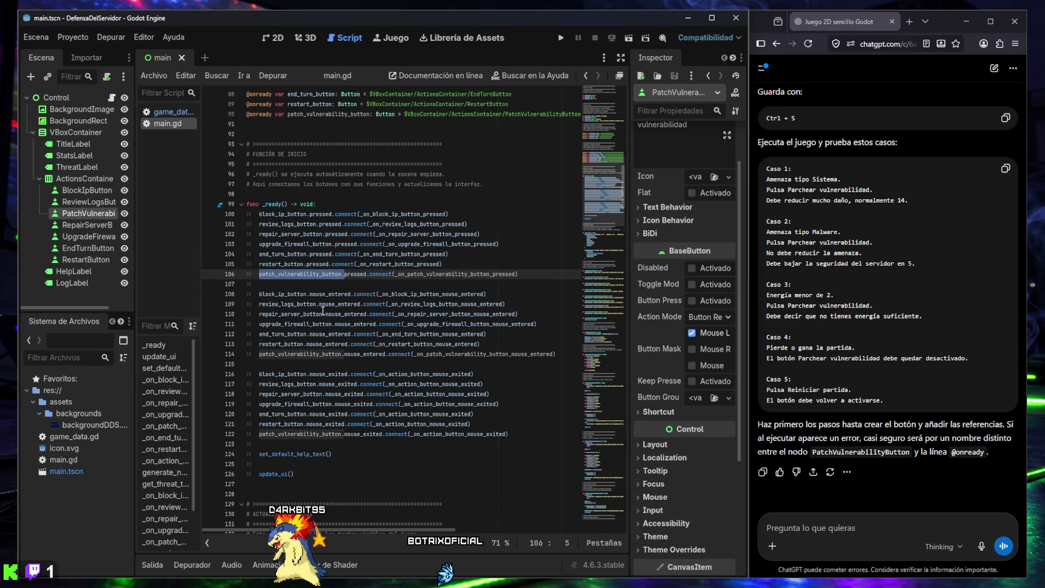
{"action": "scroll", "coordinate": [323, 311], "scroll_direction": "up", "scroll_amount": 9}
{"action": "scroll", "coordinate": [326, 302], "scroll_direction": "up", "scroll_amount": 13}
{"action": "scroll", "coordinate": [324, 304], "scroll_direction": "up", "scroll_amount": 7}
{"action": "scroll", "coordinate": [323, 307], "scroll_direction": "down", "scroll_amount": 19}
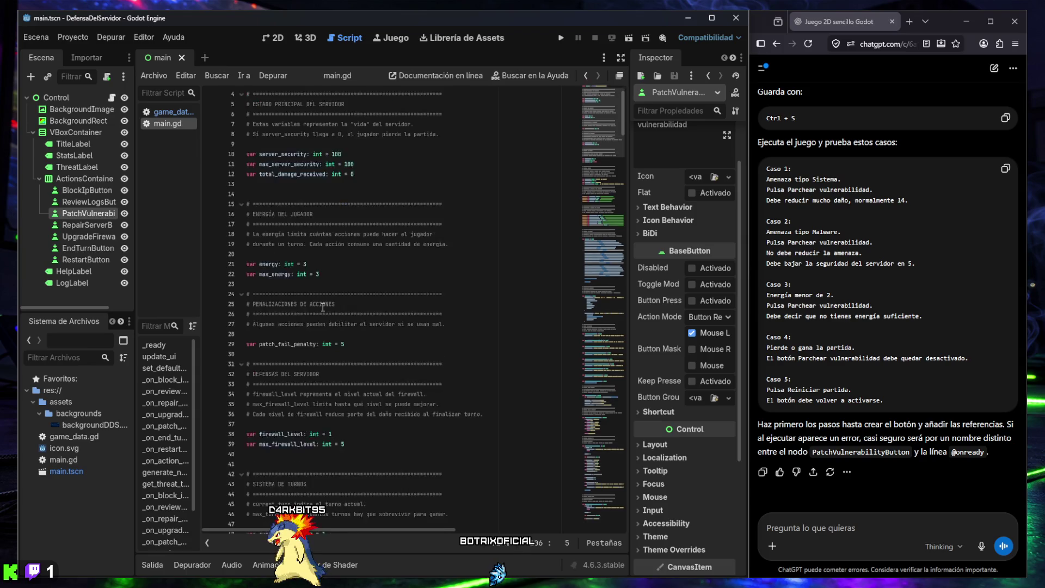
{"action": "scroll", "coordinate": [322, 307], "scroll_direction": "down", "scroll_amount": 10}
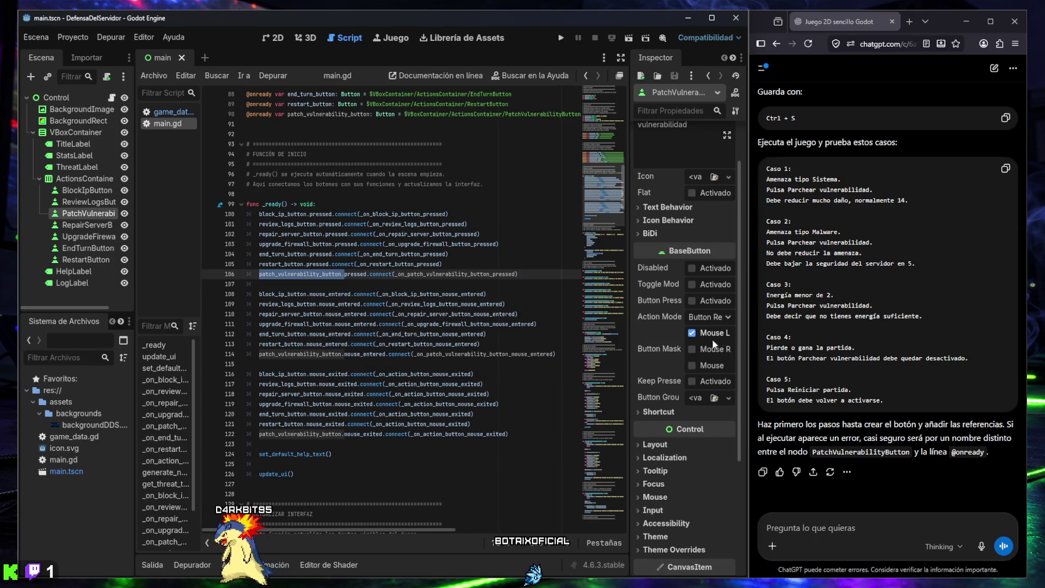
{"action": "mouse_move", "coordinate": [942, 25]}
{"action": "left_mouse_down"}
{"action": "mouse_move", "coordinate": [974, 58]}
{"action": "mouse_move", "coordinate": [1044, 54]}
{"action": "left_mouse_up"}
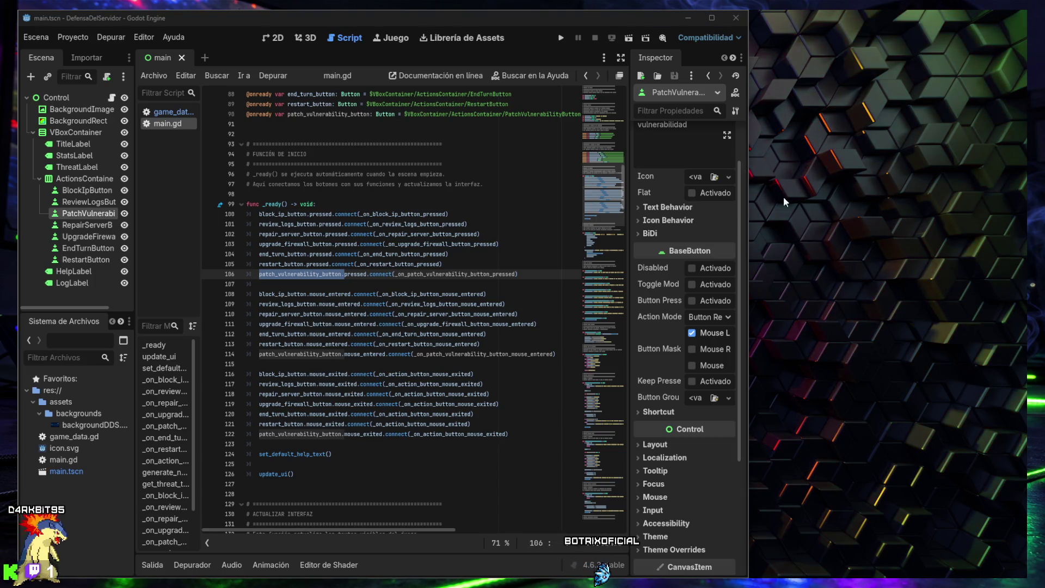
Step: Maximize the Godot editor and run Defensa del Servidor
{"action": "left_click", "coordinate": [708, 18]}
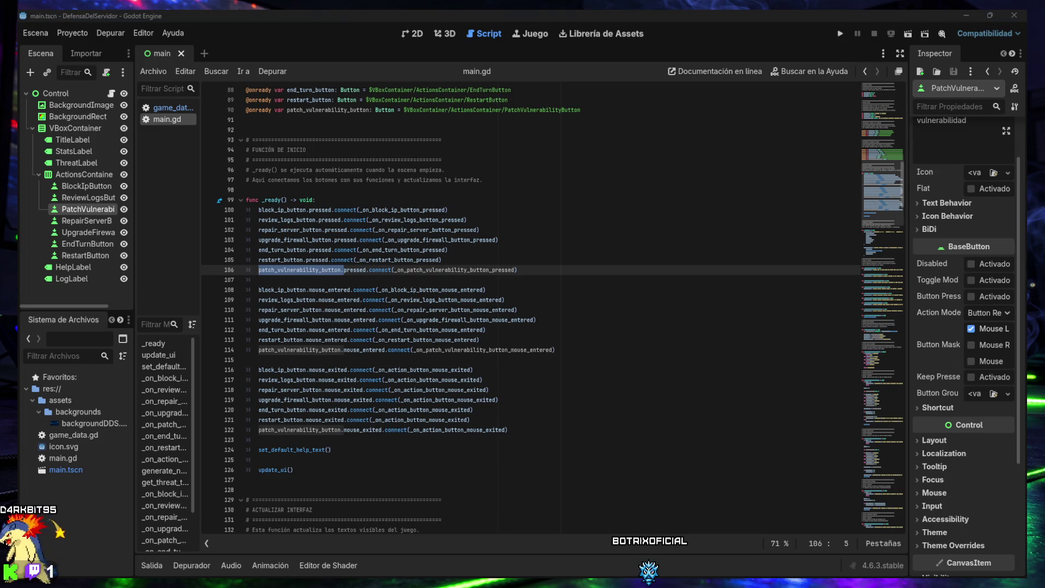
{"action": "left_click", "coordinate": [544, 349]}
{"action": "left_click", "coordinate": [839, 33]}
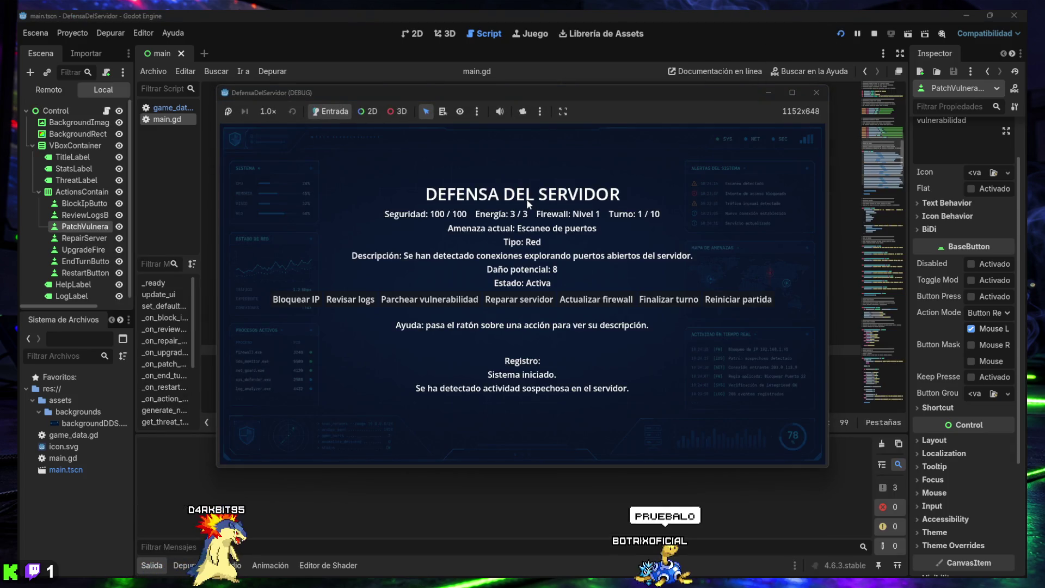
Step: In turn 1, patch the vulnerability during the port scan, block the IP, and end the turn
{"action": "mouse_move", "coordinate": [305, 307]}
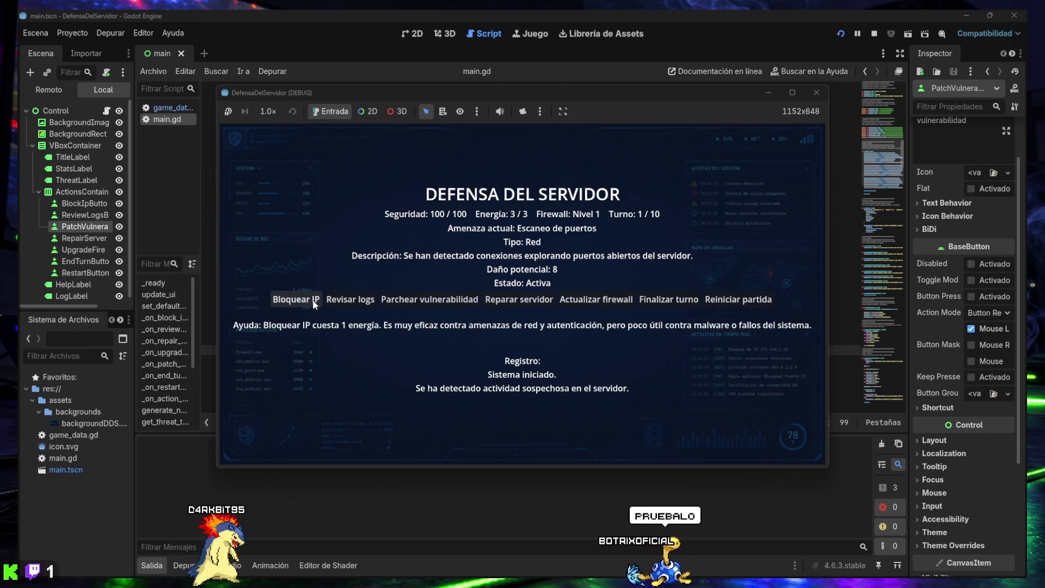
{"action": "mouse_move", "coordinate": [433, 308]}
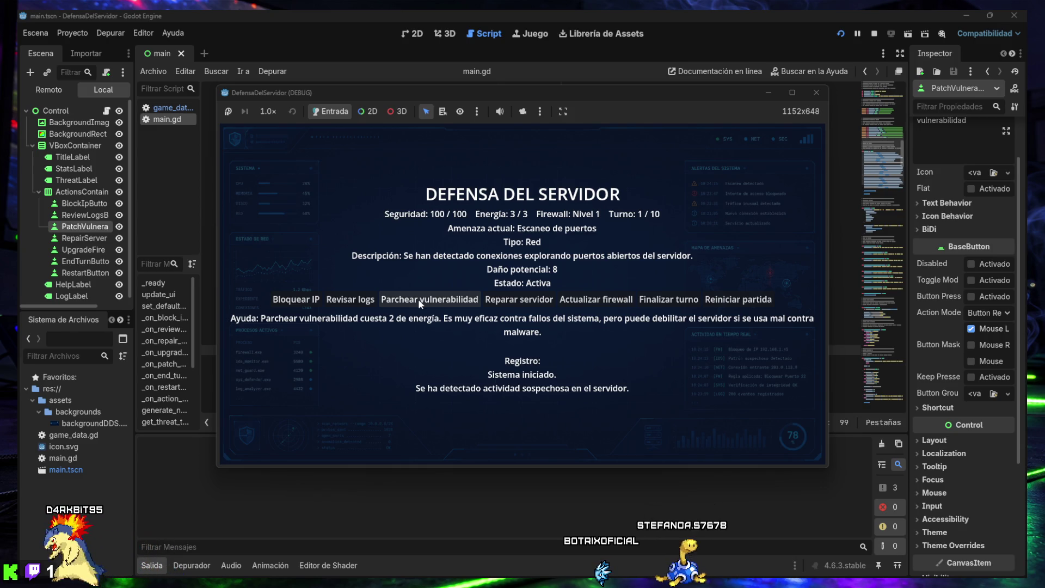
{"action": "left_click", "coordinate": [418, 299]}
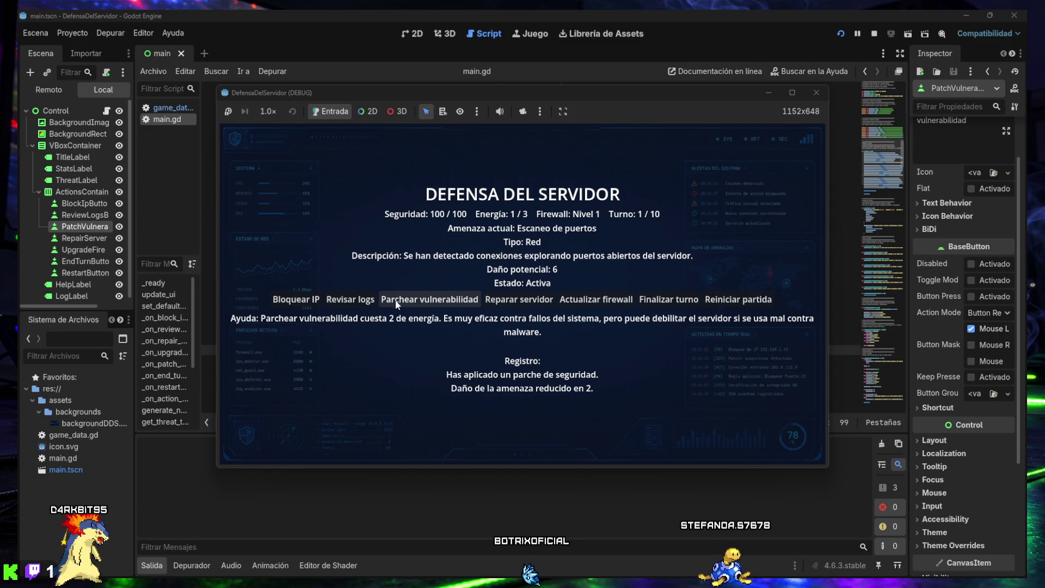
{"action": "left_click", "coordinate": [307, 303]}
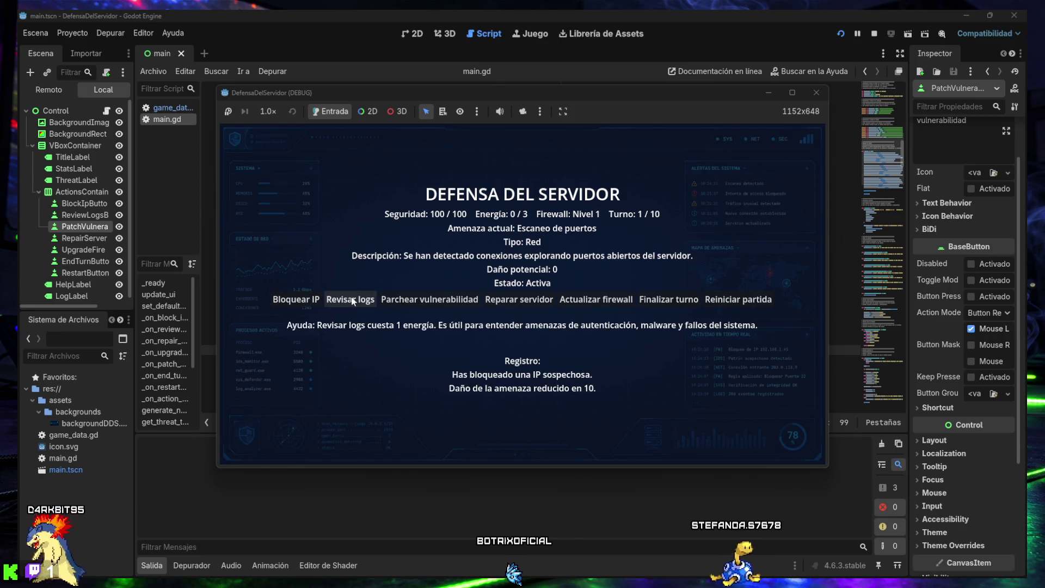
{"action": "left_click", "coordinate": [644, 300]}
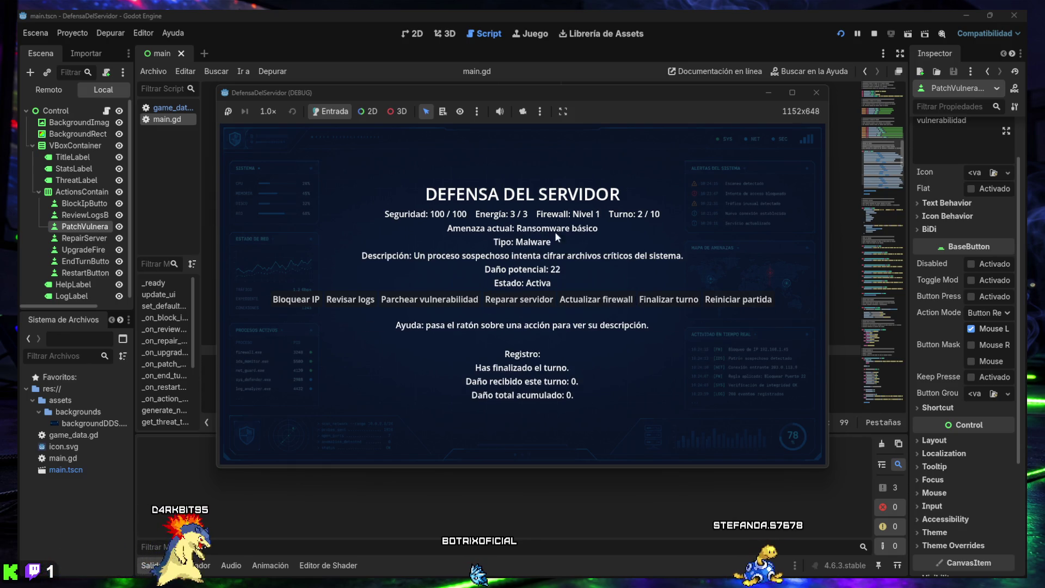
Step: In turn 2, patch against ransomware, block an IP, try reviewing logs, and end the turn
{"action": "left_click", "coordinate": [439, 303]}
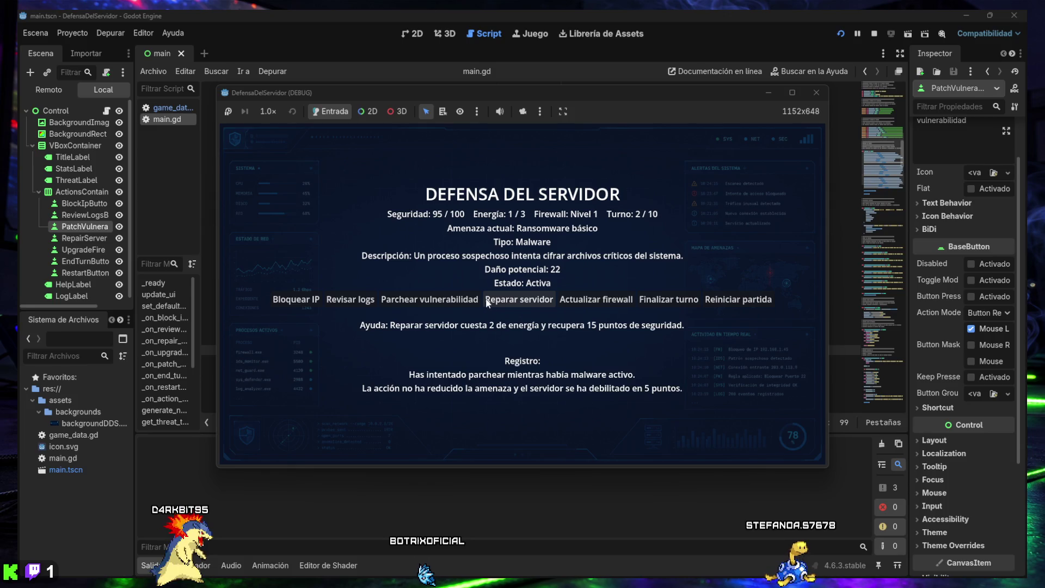
{"action": "left_click", "coordinate": [299, 301]}
{"action": "left_click", "coordinate": [337, 302]}
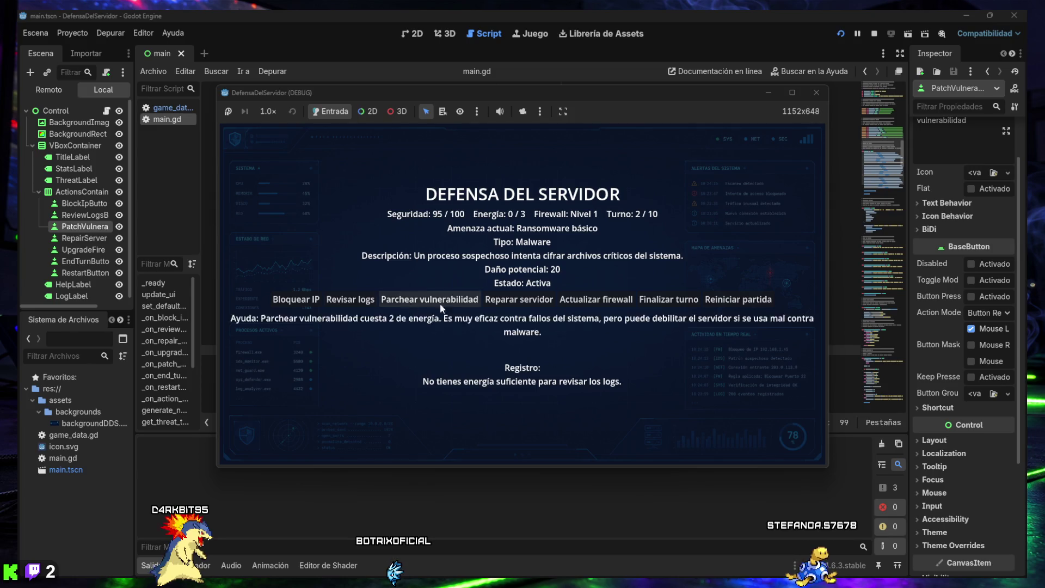
{"action": "left_click", "coordinate": [654, 301]}
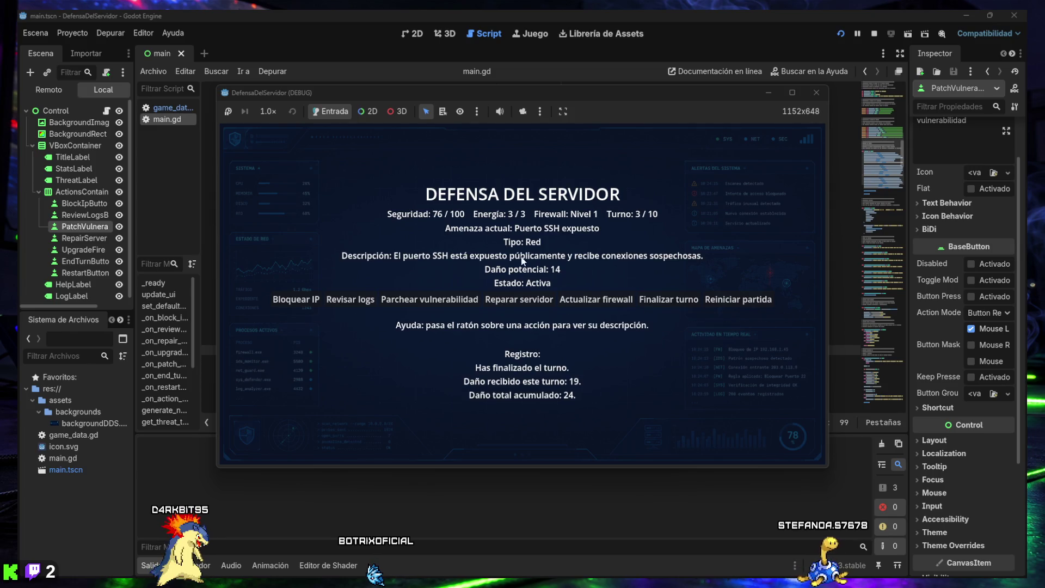
Step: Review logs twice and block an IP against the SSH threat, then end turn 3
{"action": "left_click", "coordinate": [354, 303]}
{"action": "left_click", "coordinate": [362, 301]}
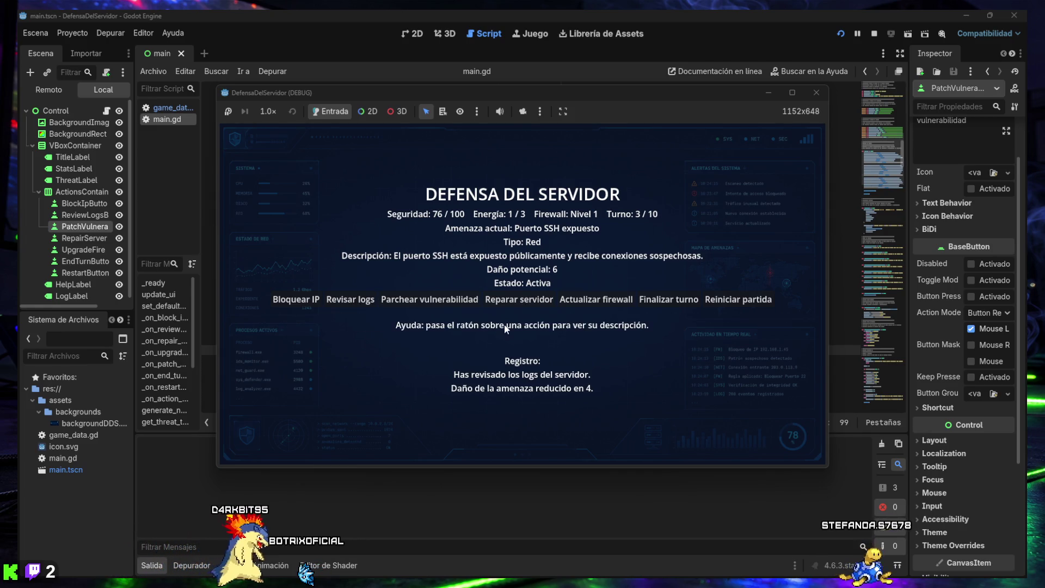
{"action": "left_click", "coordinate": [280, 303]}
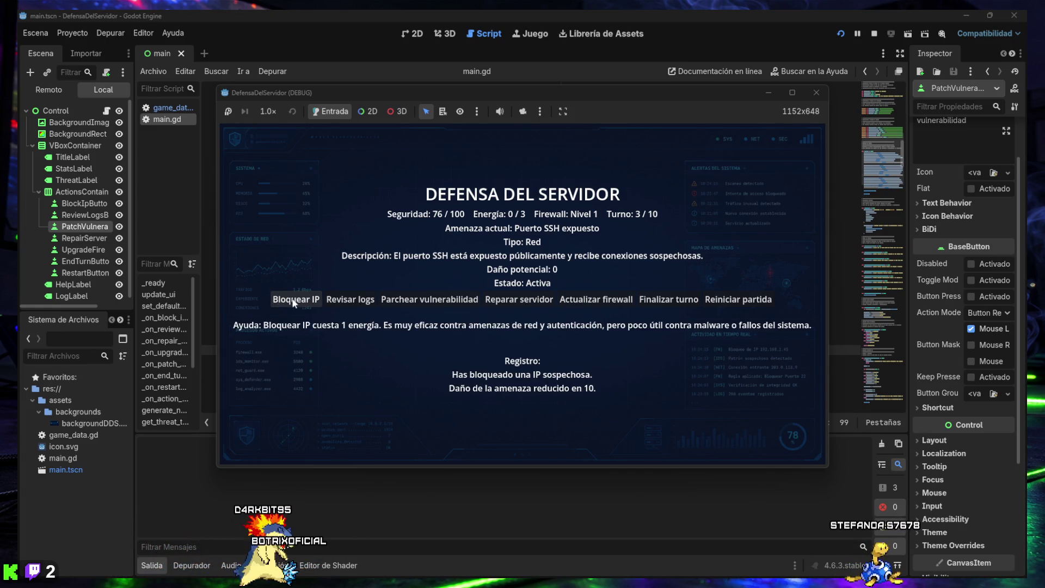
{"action": "left_click", "coordinate": [336, 301]}
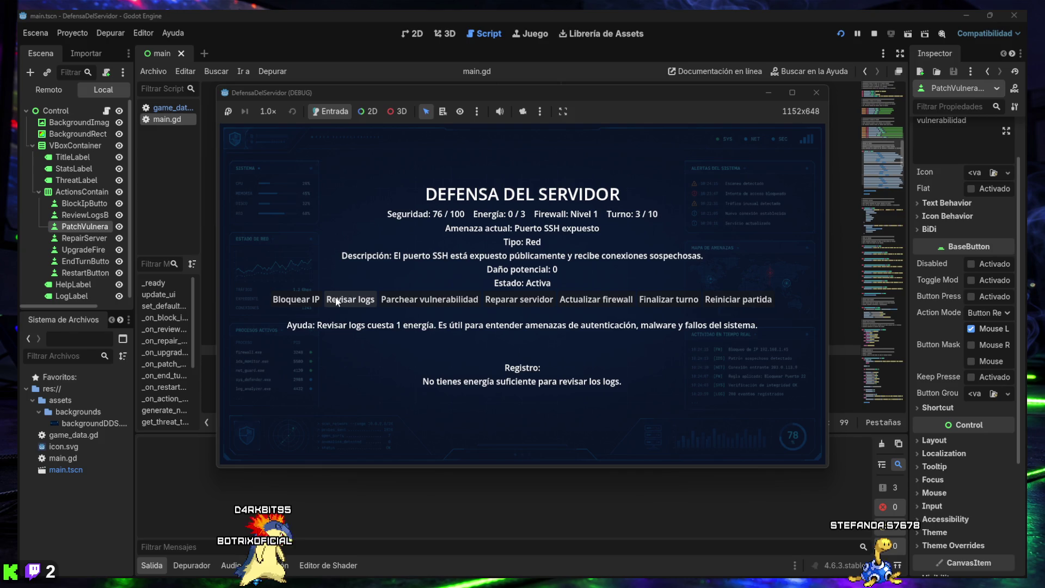
{"action": "left_click", "coordinate": [662, 302]}
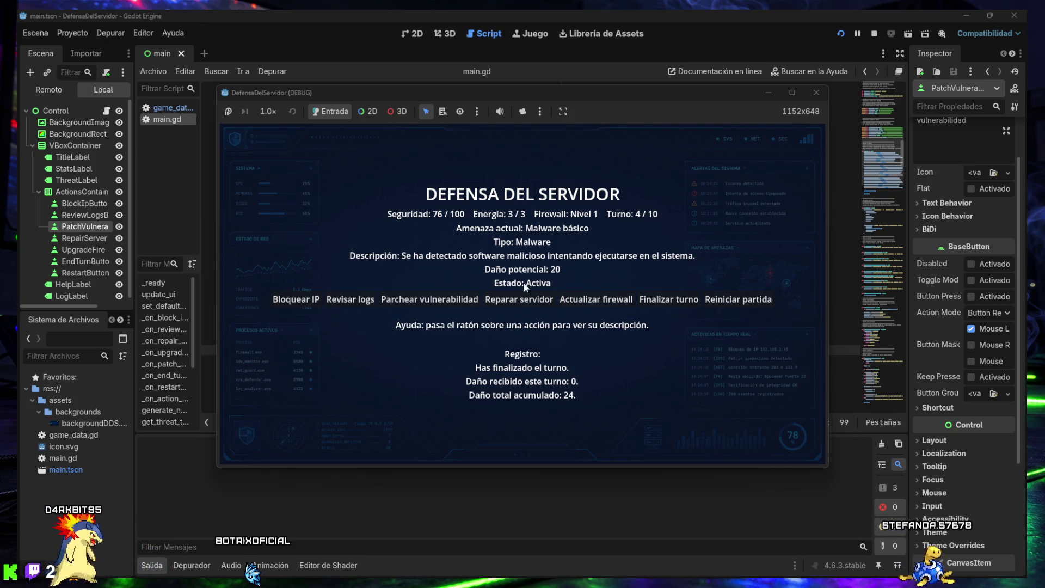
Step: Patch during Malware básico for 5 security, review logs, then block an IP and reach turn 6
{"action": "left_click", "coordinate": [420, 299]}
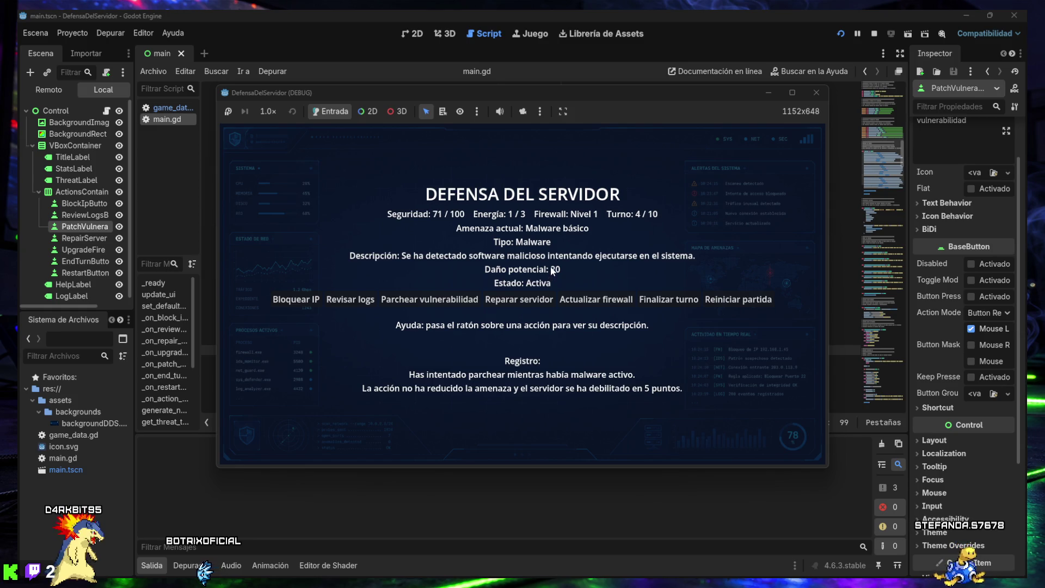
{"action": "left_click", "coordinate": [336, 305]}
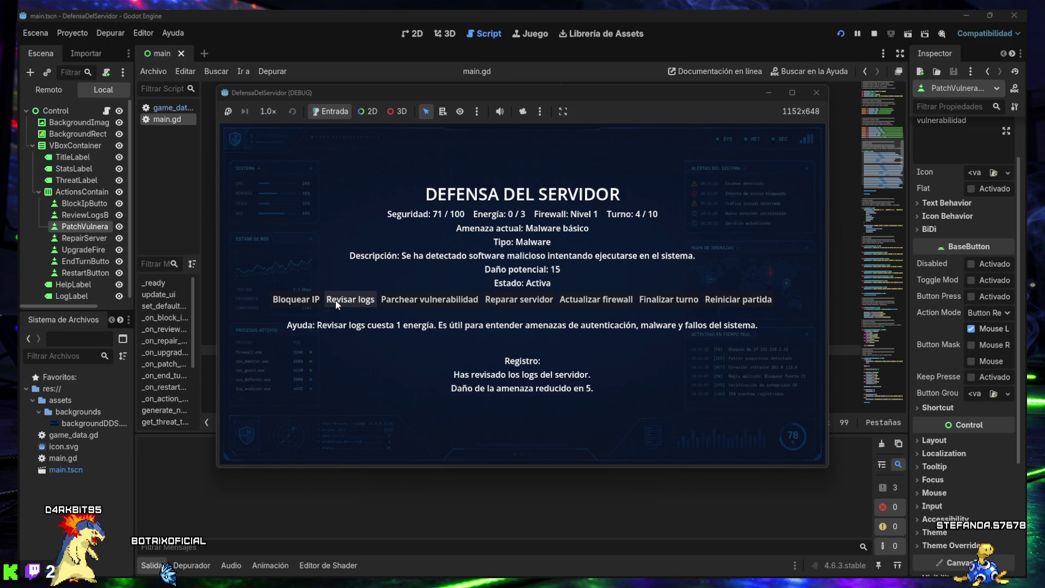
{"action": "left_click", "coordinate": [668, 300]}
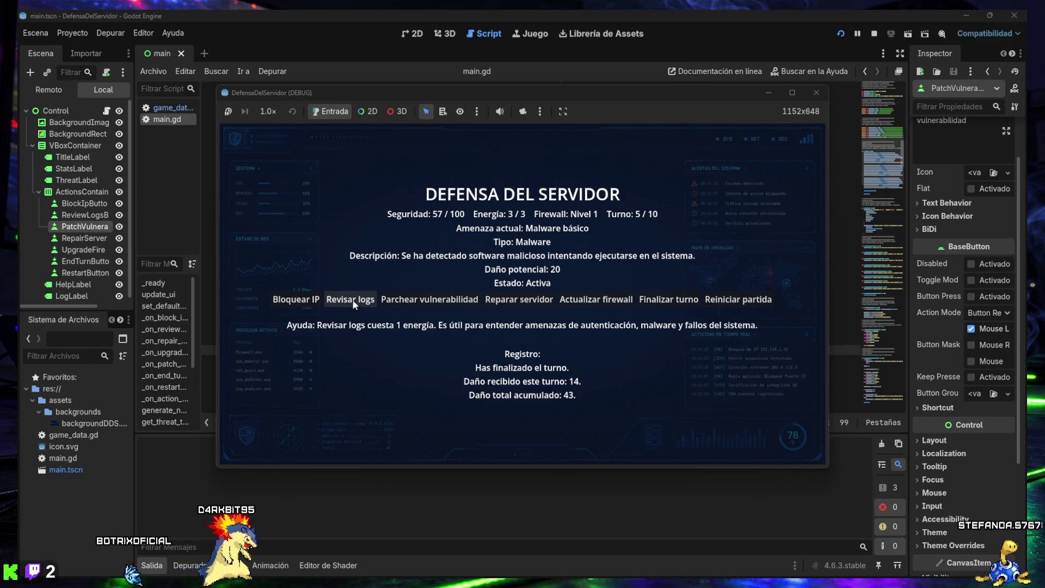
{"action": "left_click", "coordinate": [299, 304]}
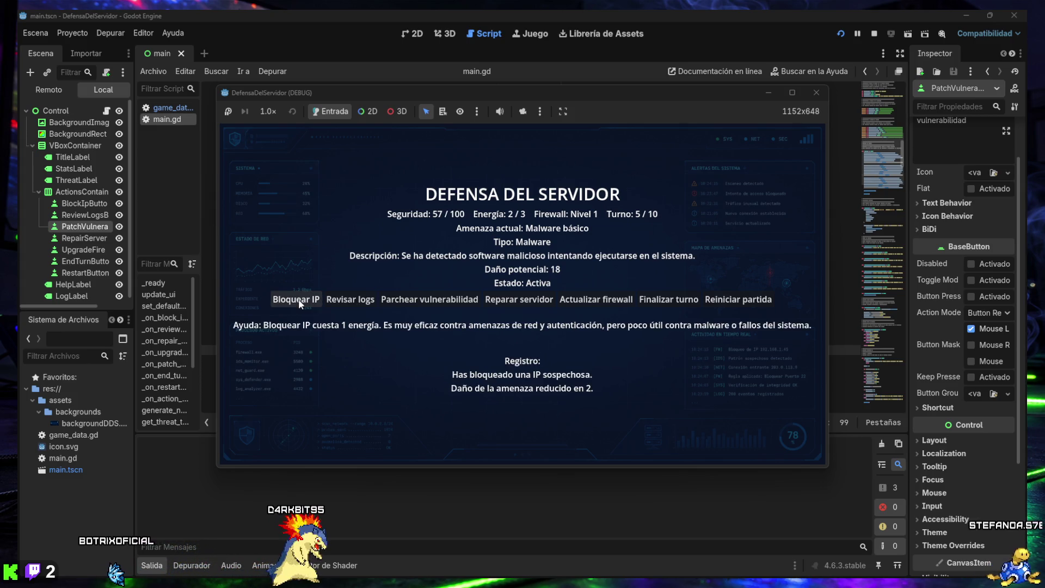
{"action": "mouse_move", "coordinate": [361, 300]}
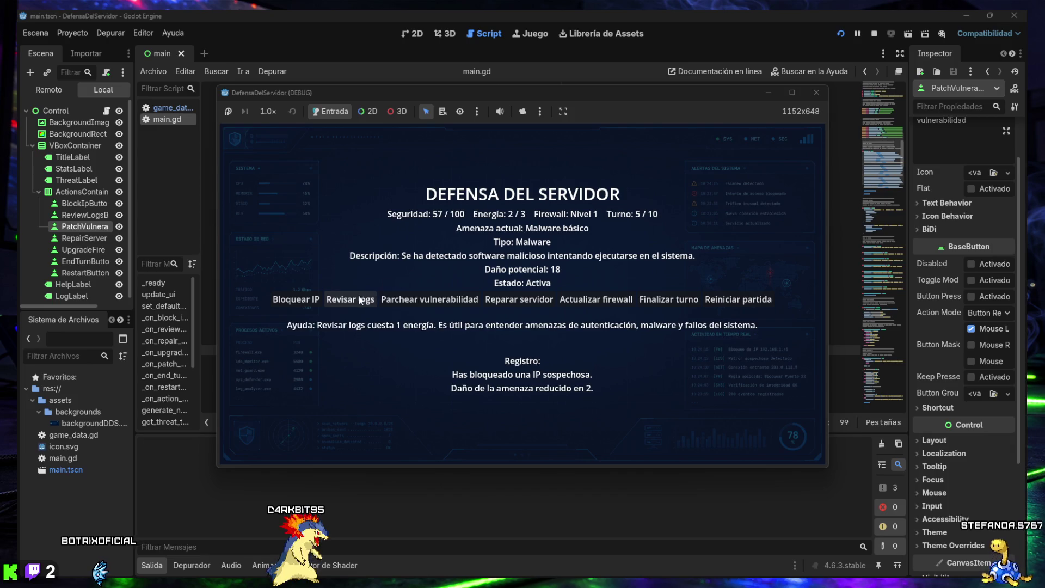
{"action": "left_click", "coordinate": [669, 300]}
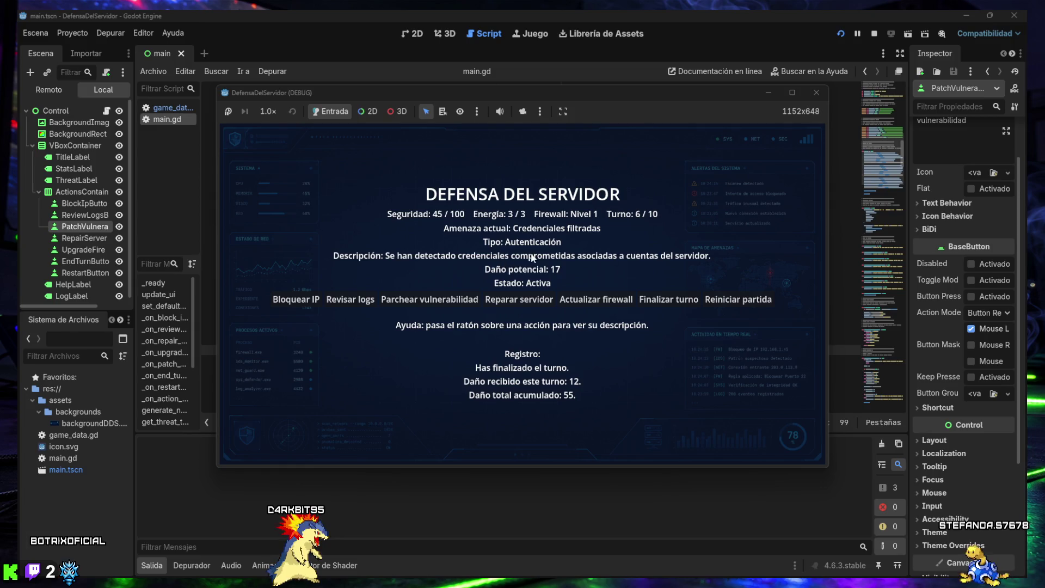
Step: Review logs to clear turn 6's damage, then review logs and block the SSH threat's IP on turn 7
{"action": "left_click", "coordinate": [355, 298]}
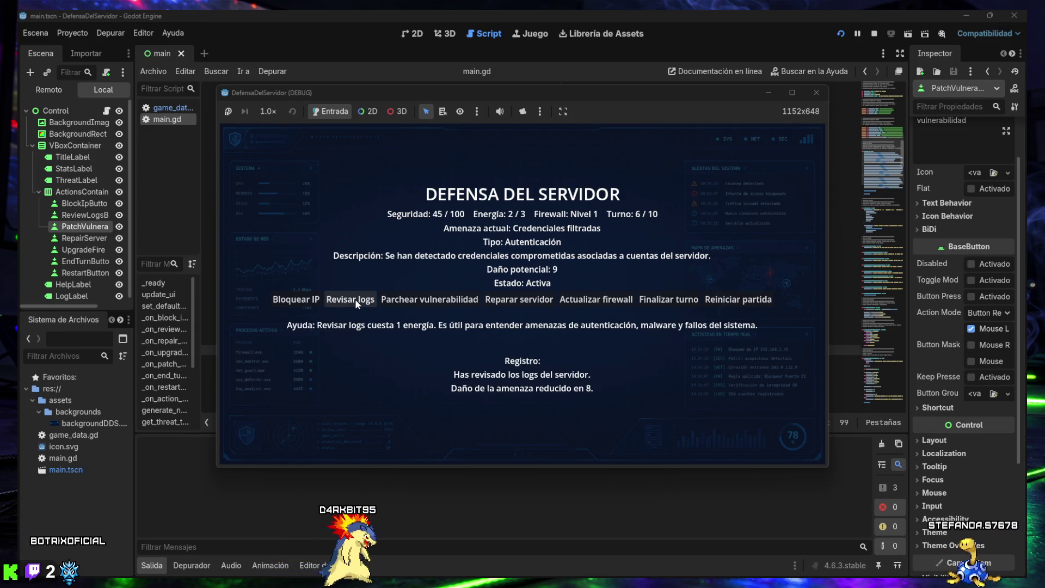
{"action": "double_click", "coordinate": [355, 299]}
{"action": "left_click", "coordinate": [669, 299]}
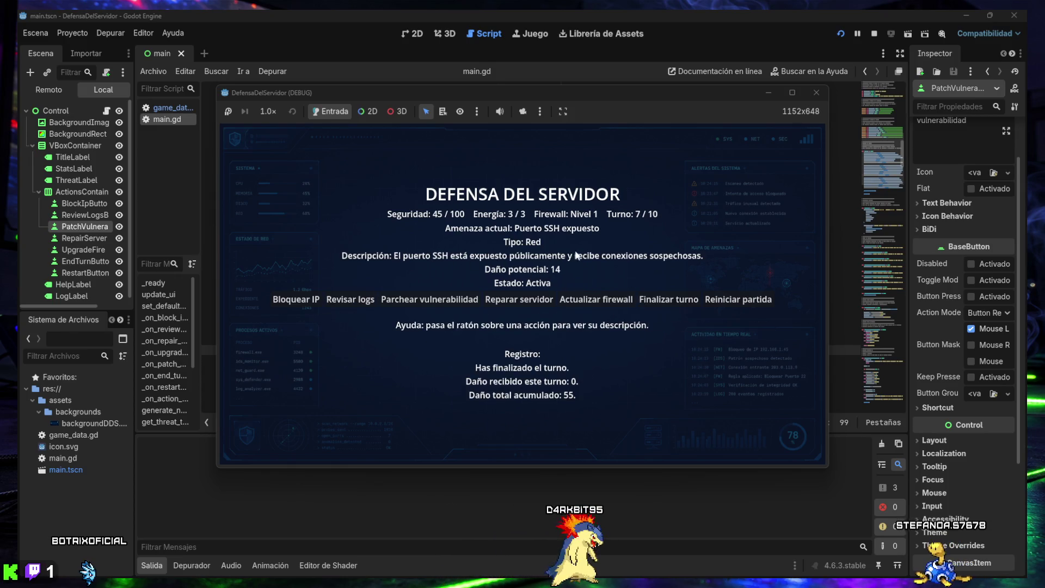
{"action": "mouse_move", "coordinate": [350, 304]}
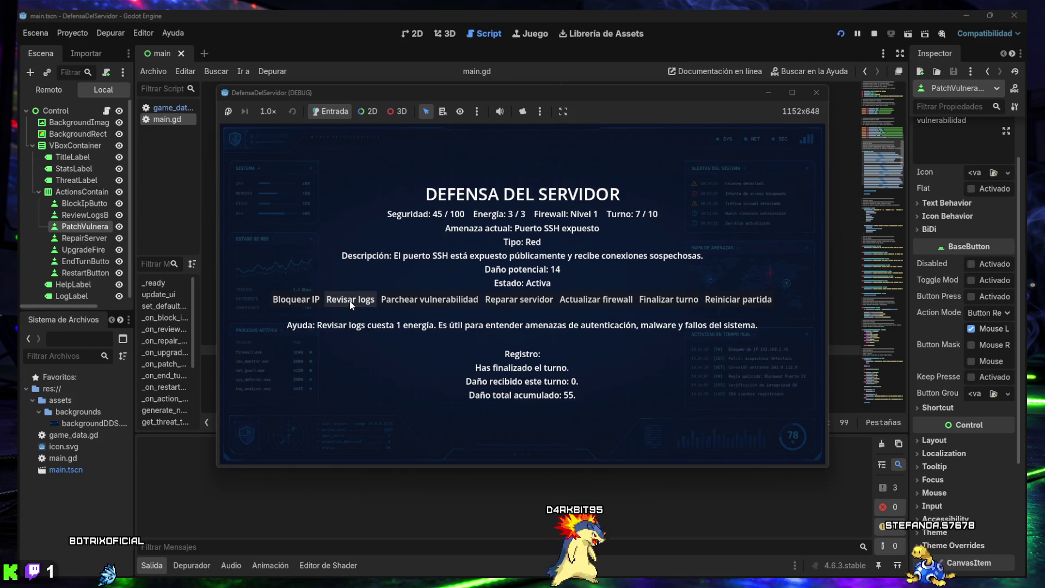
{"action": "left_click", "coordinate": [351, 302]}
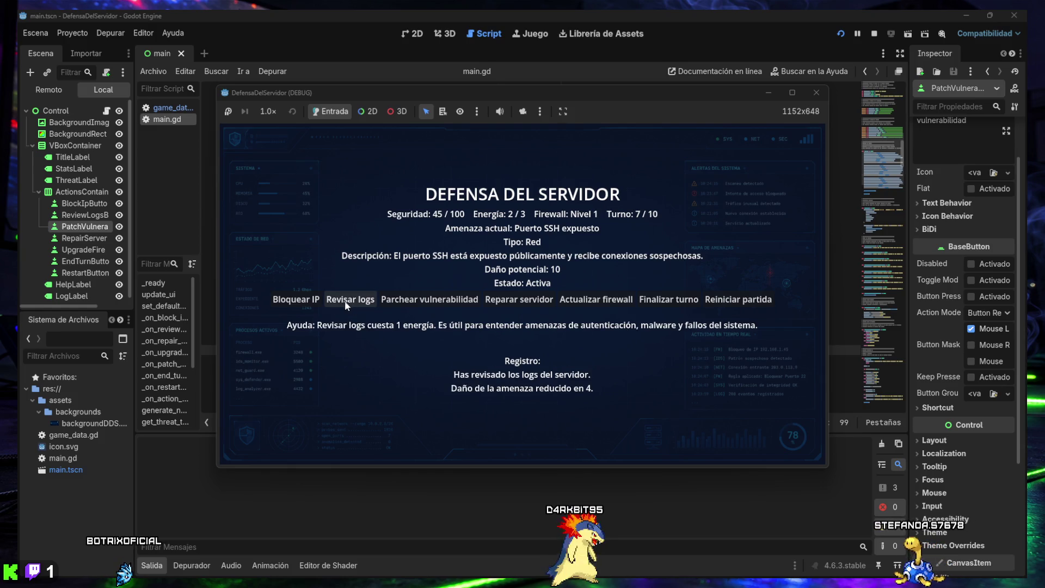
{"action": "left_click", "coordinate": [314, 302]}
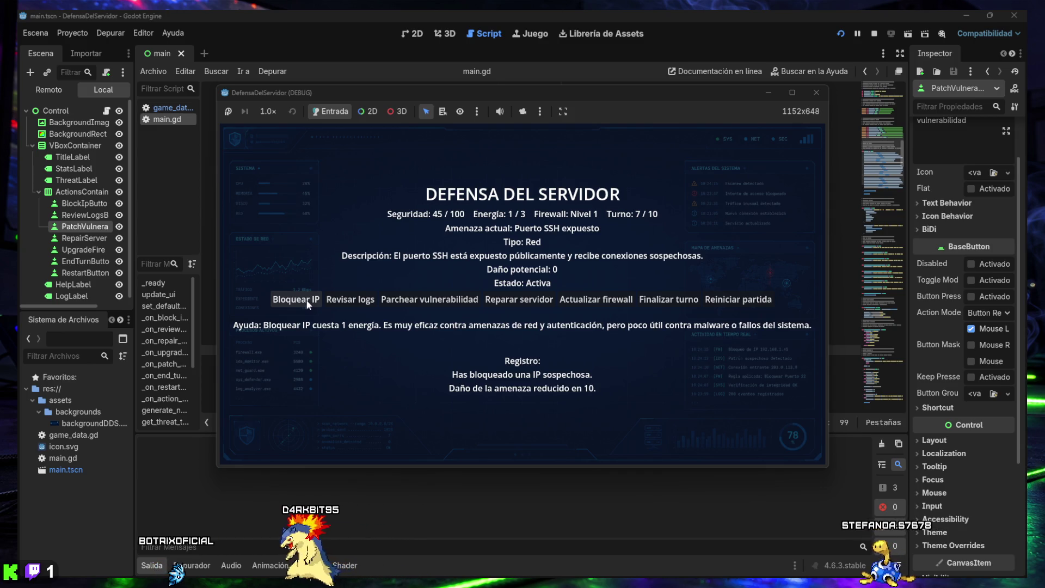
{"action": "left_click", "coordinate": [596, 301]}
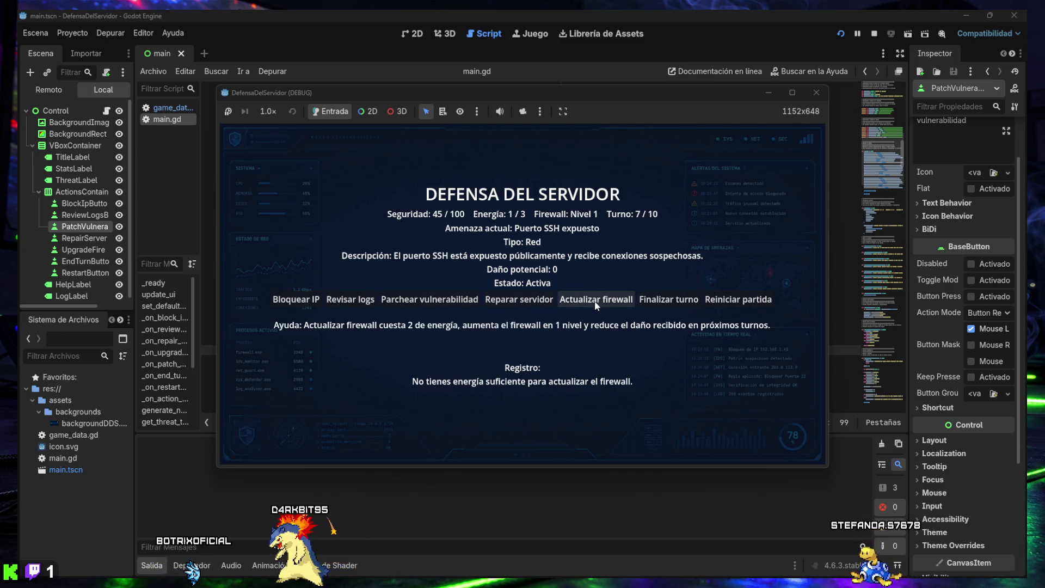
{"action": "left_click", "coordinate": [647, 299]}
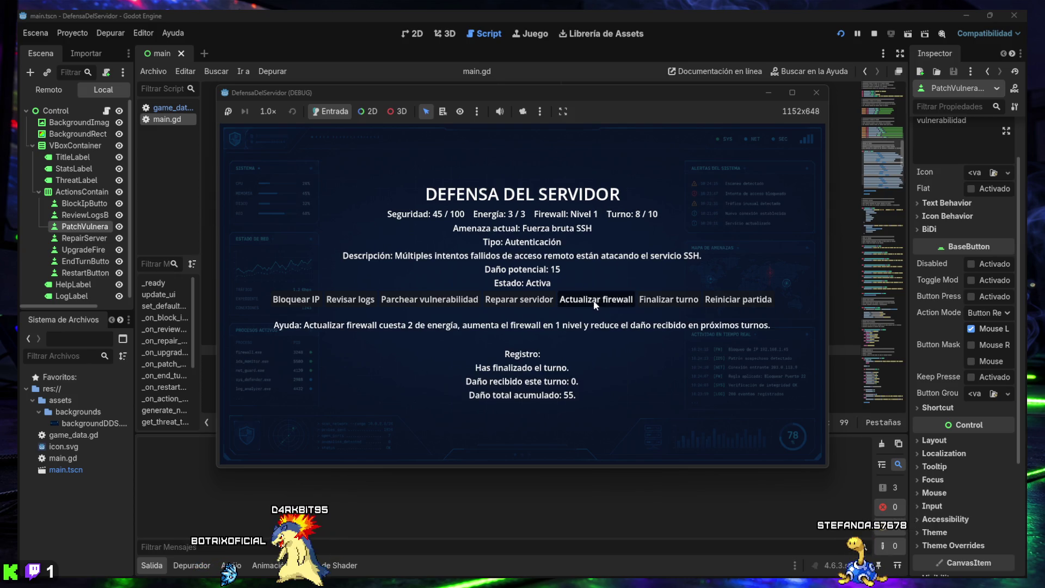
Step: Raise the firewall to levels 2 and 3, reviewing logs and blocking the bot's IP through turn 9
{"action": "left_click", "coordinate": [578, 302]}
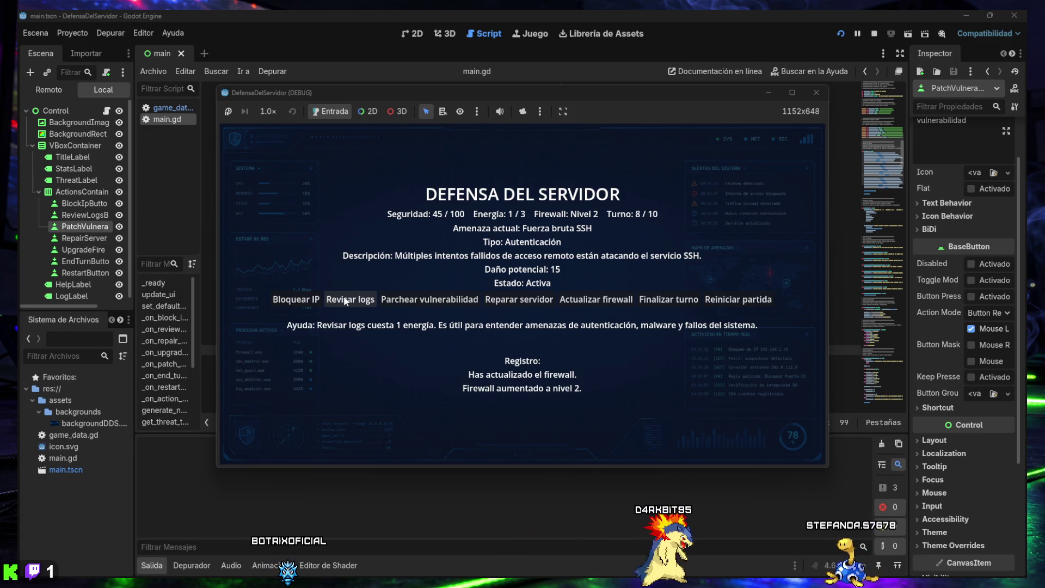
{"action": "left_click", "coordinate": [345, 301]}
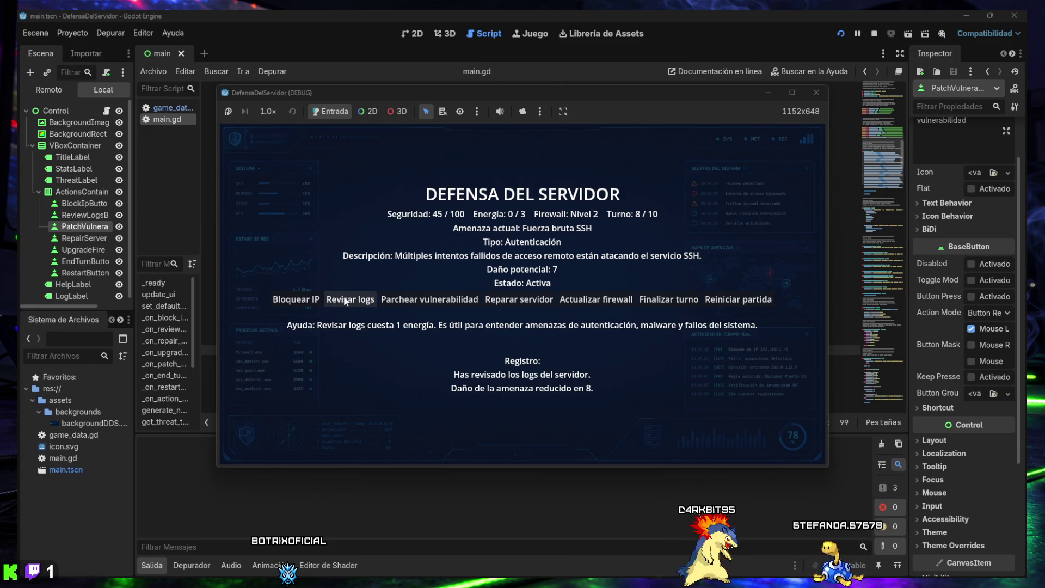
{"action": "left_click", "coordinate": [668, 300]}
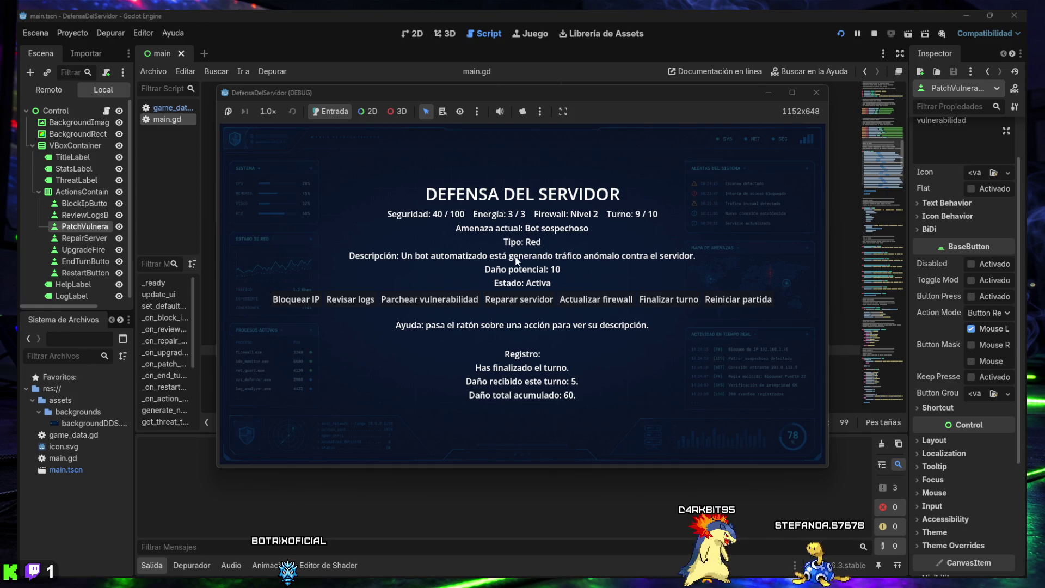
{"action": "left_click", "coordinate": [300, 299]}
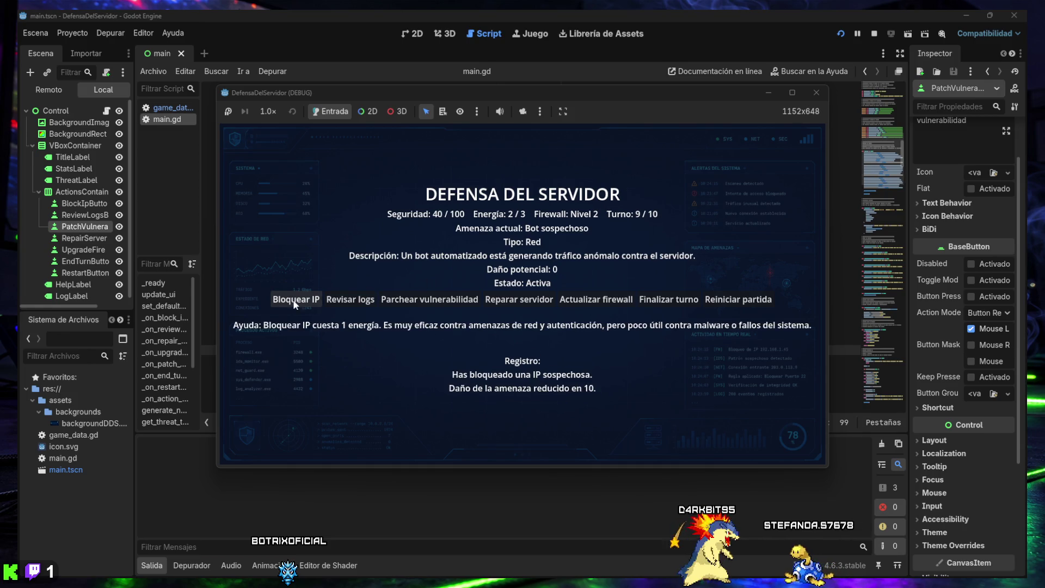
{"action": "left_click", "coordinate": [597, 298]}
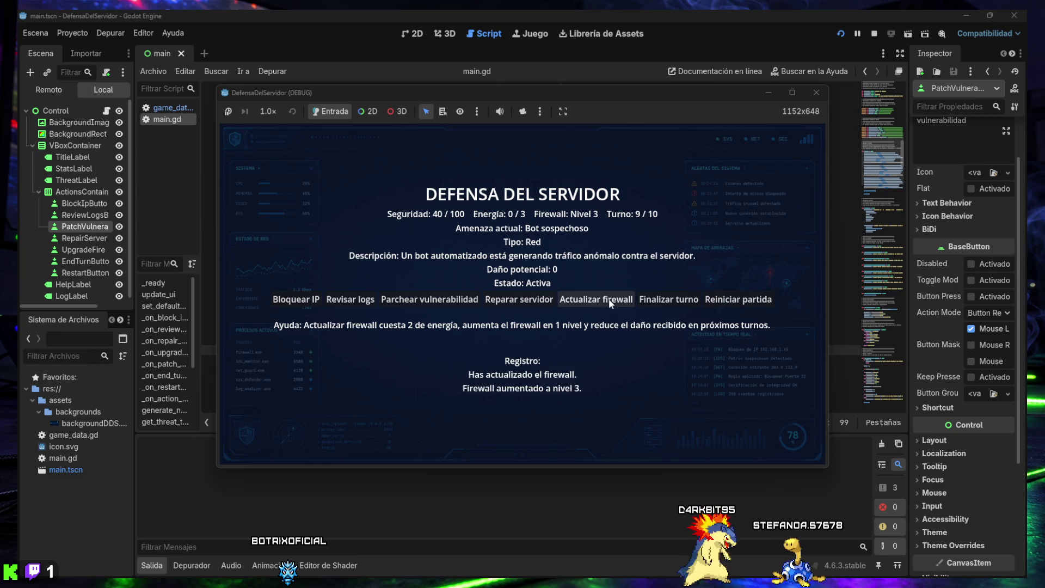
{"action": "left_click", "coordinate": [662, 302]}
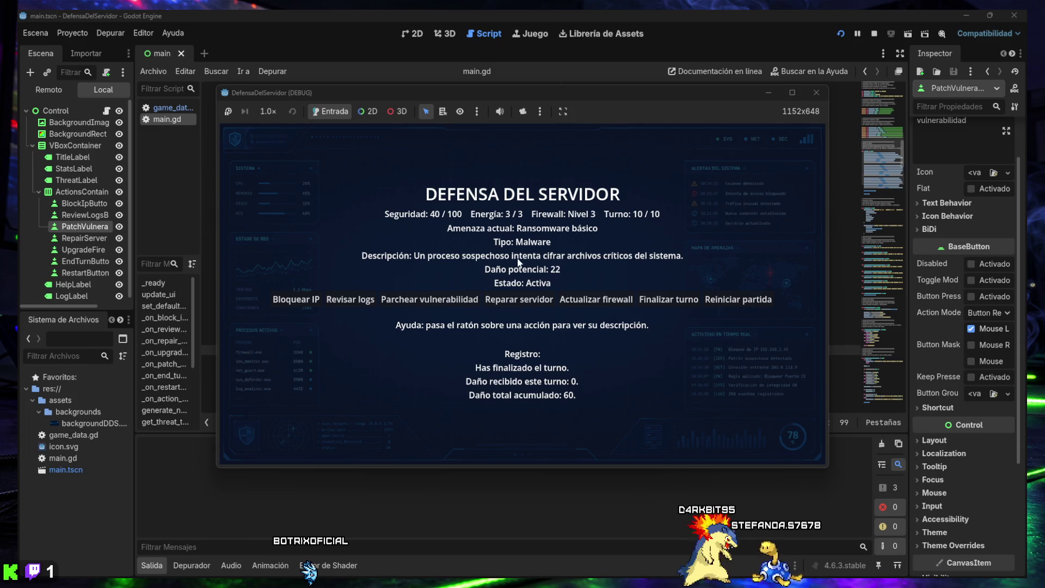
Step: Patch and review logs against the ransomware to win on turn 10, restart, then close the game
{"action": "mouse_move", "coordinate": [417, 302]}
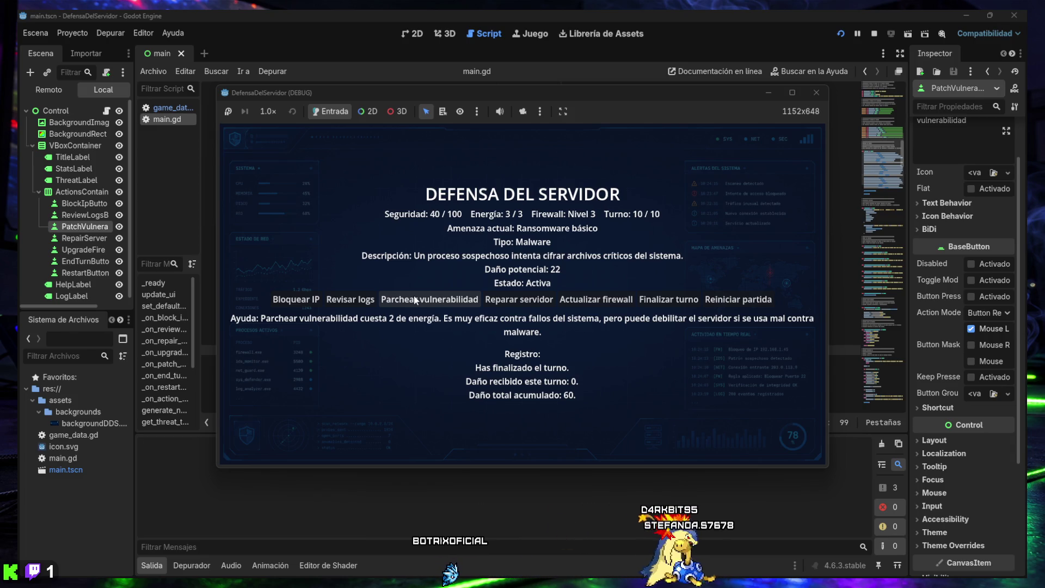
{"action": "left_click", "coordinate": [398, 302]}
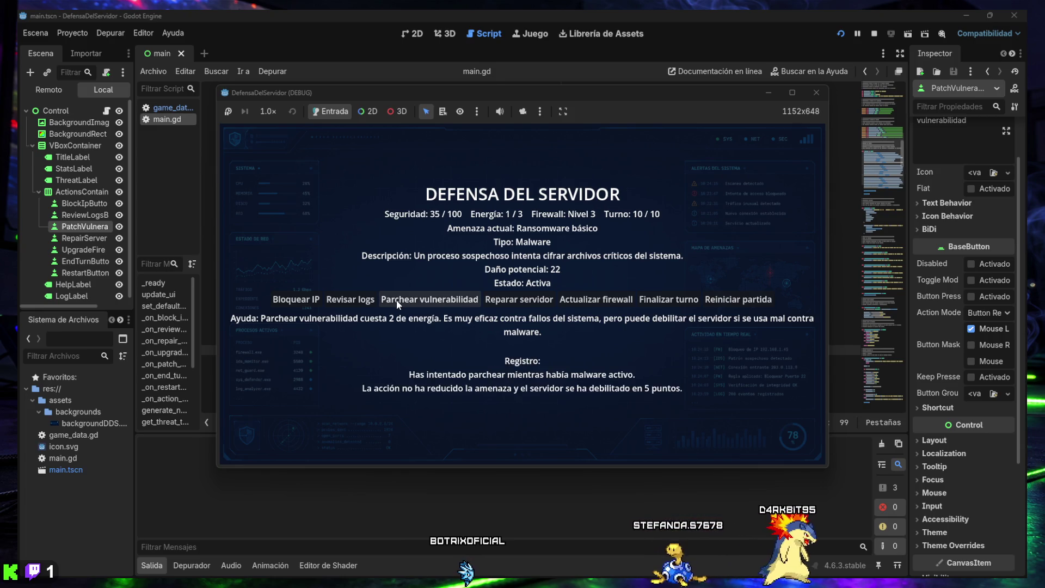
{"action": "mouse_move", "coordinate": [345, 301]}
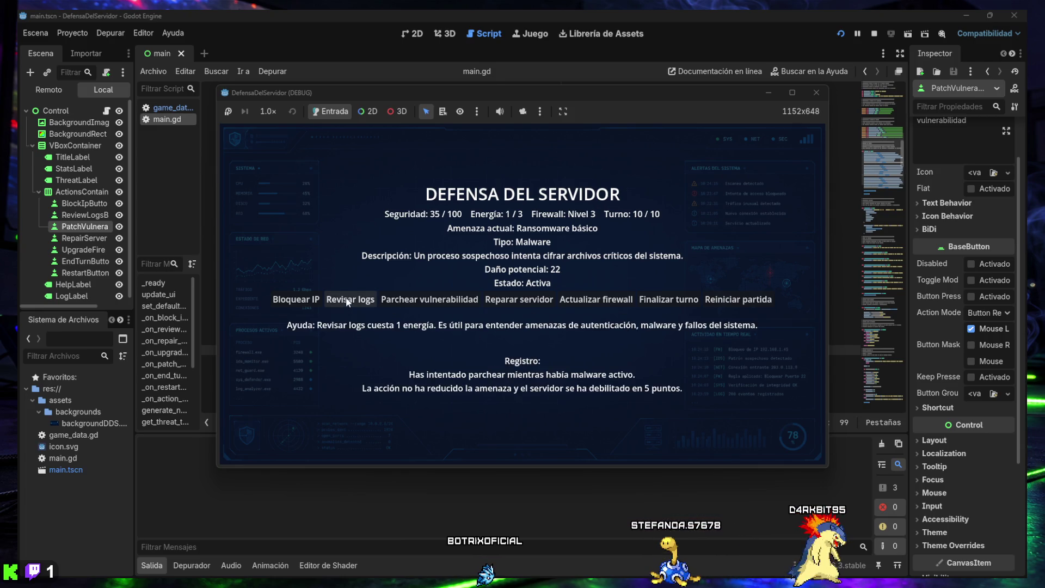
{"action": "left_click", "coordinate": [346, 303]}
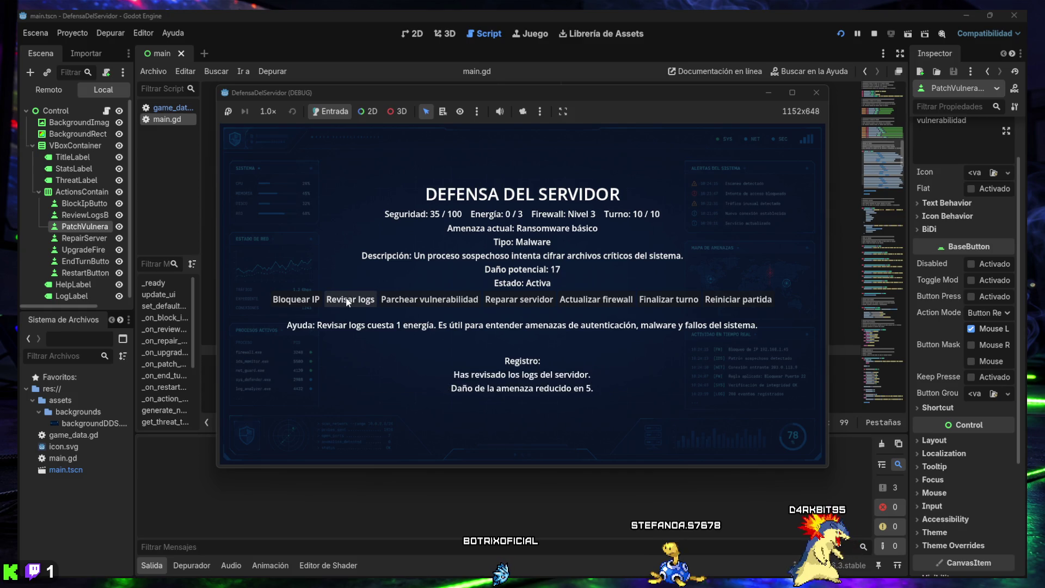
{"action": "left_click", "coordinate": [347, 303]}
{"action": "left_click", "coordinate": [672, 301]}
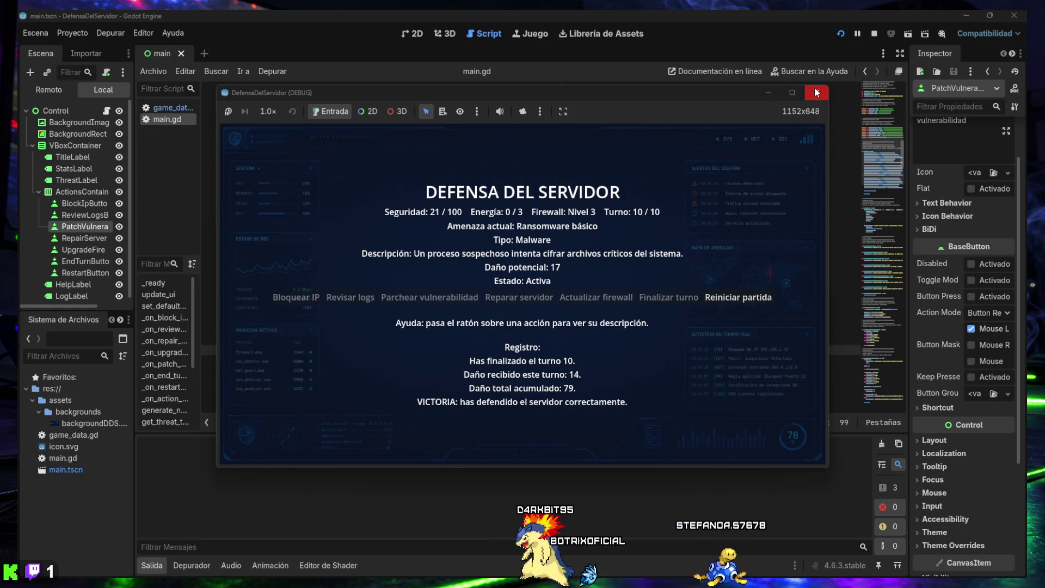
{"action": "left_click", "coordinate": [729, 300]}
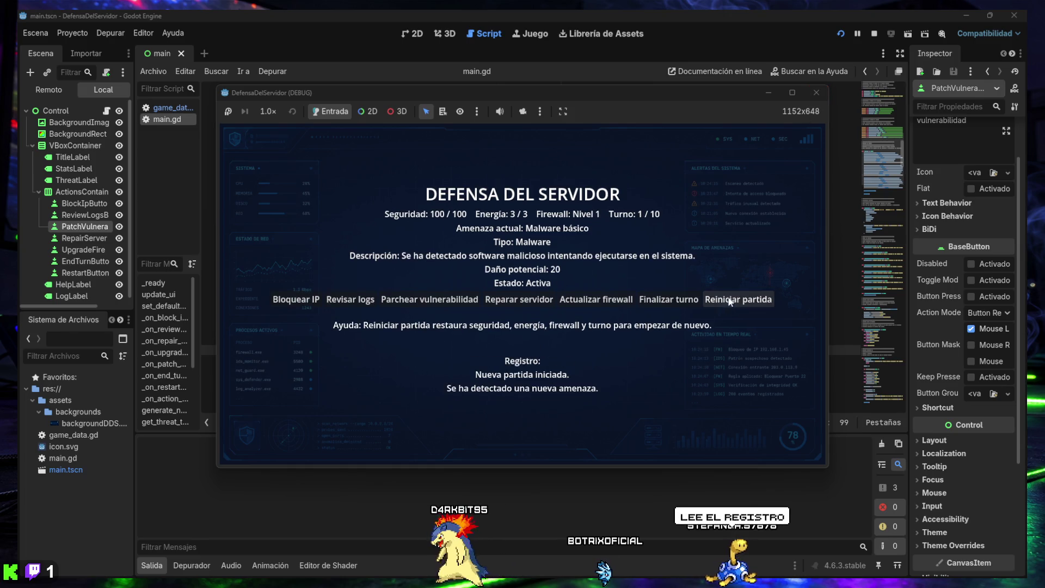
{"action": "left_click", "coordinate": [816, 92]}
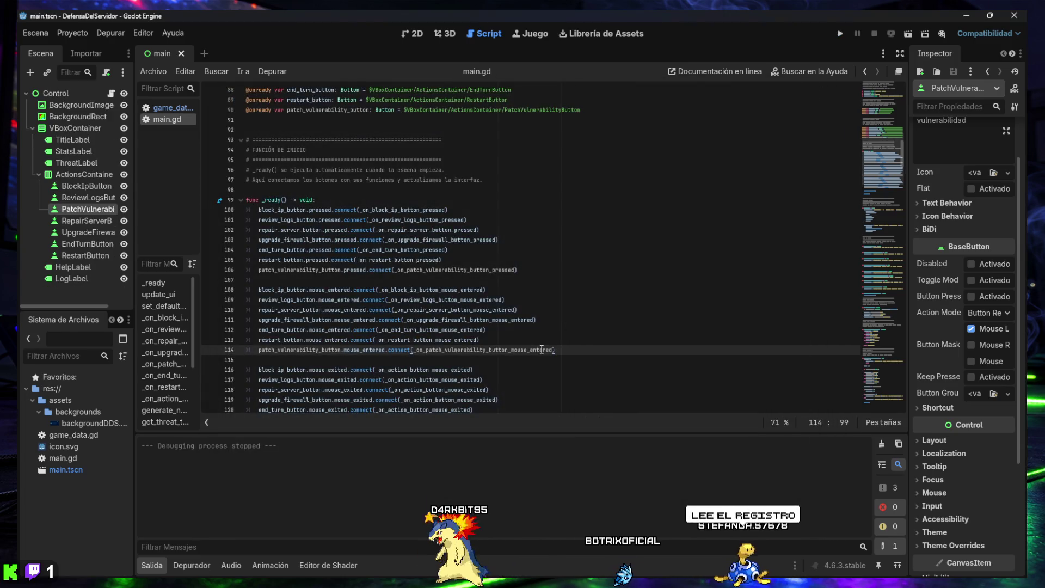
Step: Check the pressed, mouse_entered and mouse_exited connect() lines in main.gd, then relaunch the game
{"action": "scroll", "coordinate": [537, 339], "scroll_direction": "down", "scroll_amount": 5}
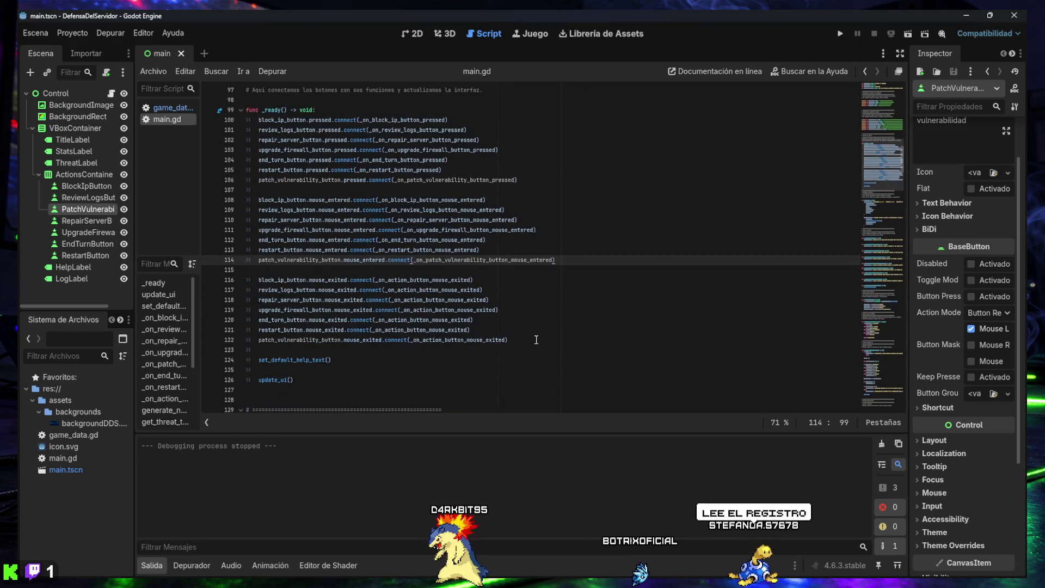
{"action": "scroll", "coordinate": [524, 357], "scroll_direction": "down", "scroll_amount": 5}
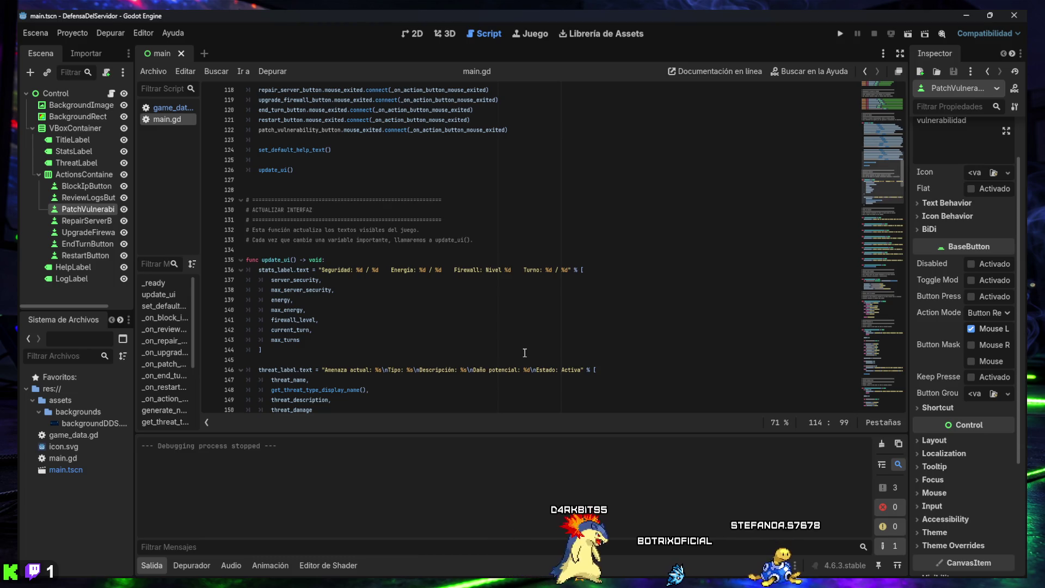
{"action": "scroll", "coordinate": [524, 352], "scroll_direction": "up", "scroll_amount": 1}
{"action": "scroll", "coordinate": [524, 353], "scroll_direction": "up", "scroll_amount": 4}
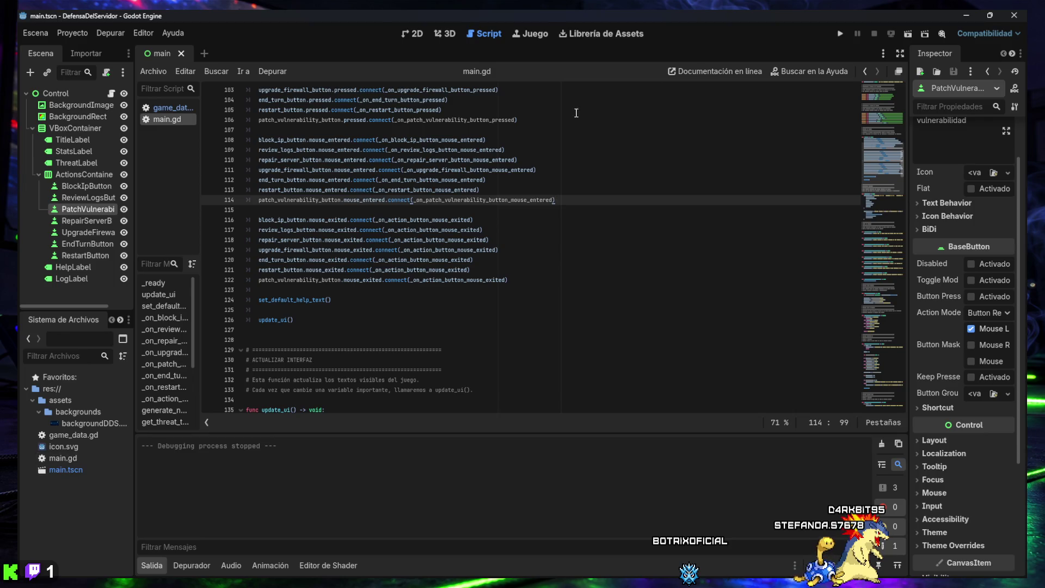
{"action": "left_click", "coordinate": [836, 37]}
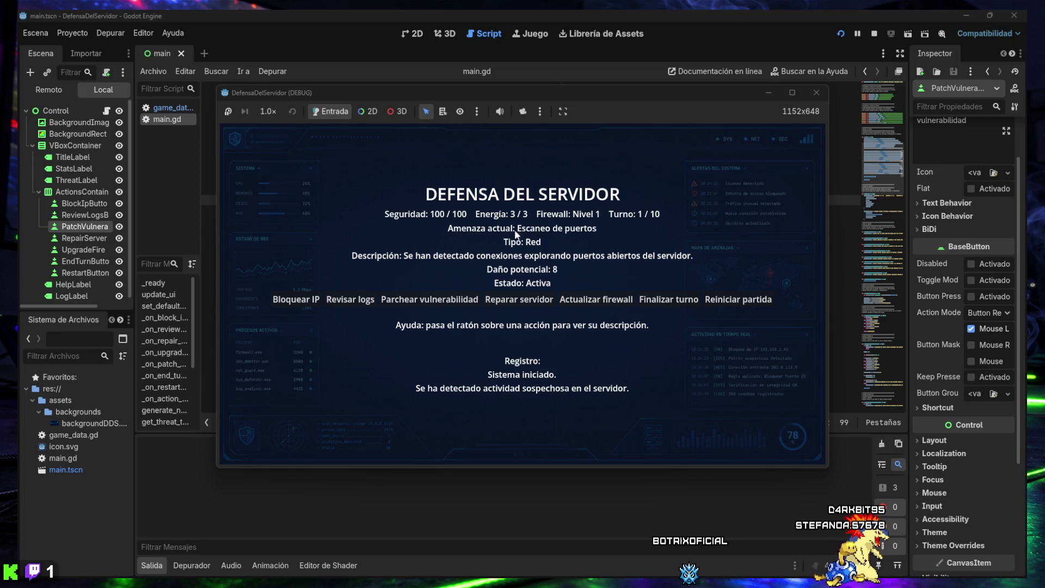
Step: Block the port-scan IP, upgrade the firewall to level 2, end turn 1, and reposition the game window
{"action": "mouse_move", "coordinate": [734, 301]}
{"action": "mouse_move", "coordinate": [308, 305]}
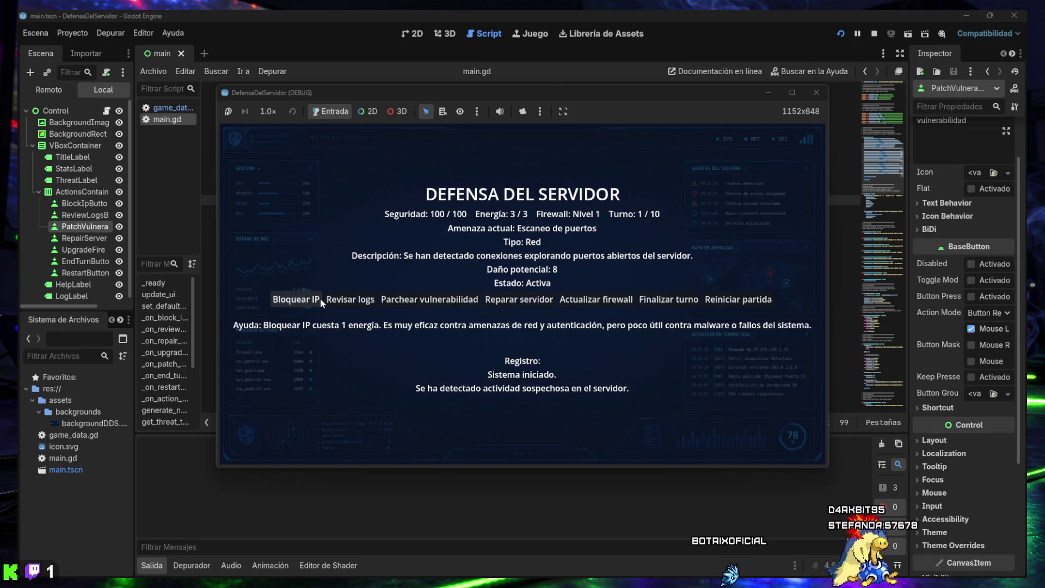
{"action": "left_click", "coordinate": [317, 300]}
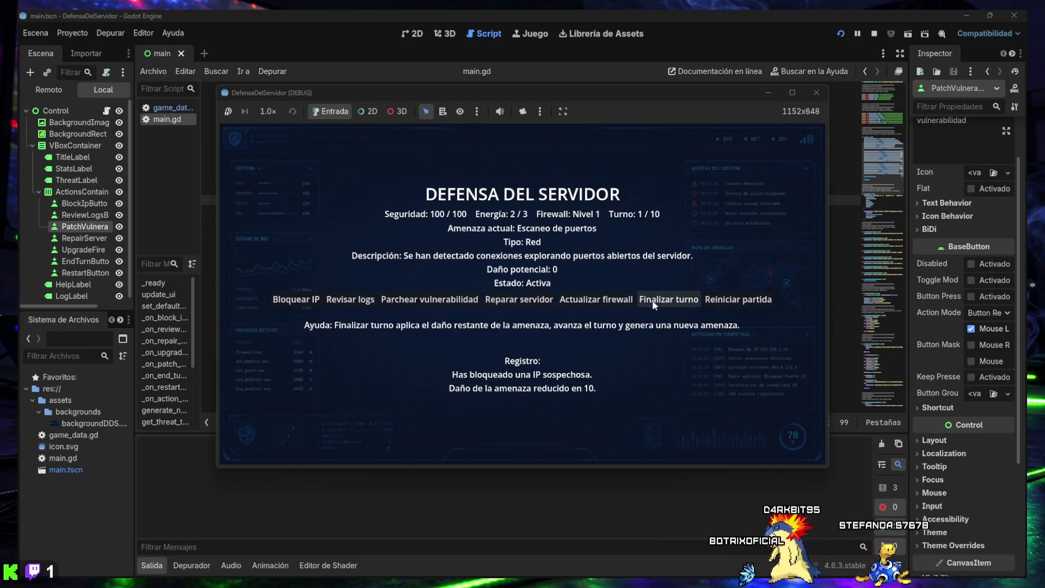
{"action": "left_click", "coordinate": [596, 301]}
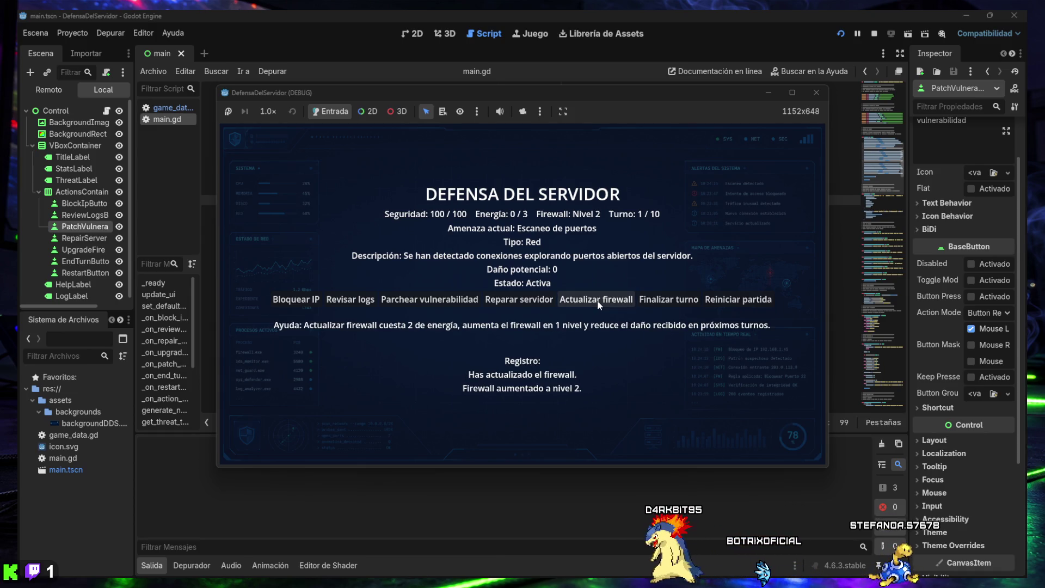
{"action": "left_click", "coordinate": [668, 300]}
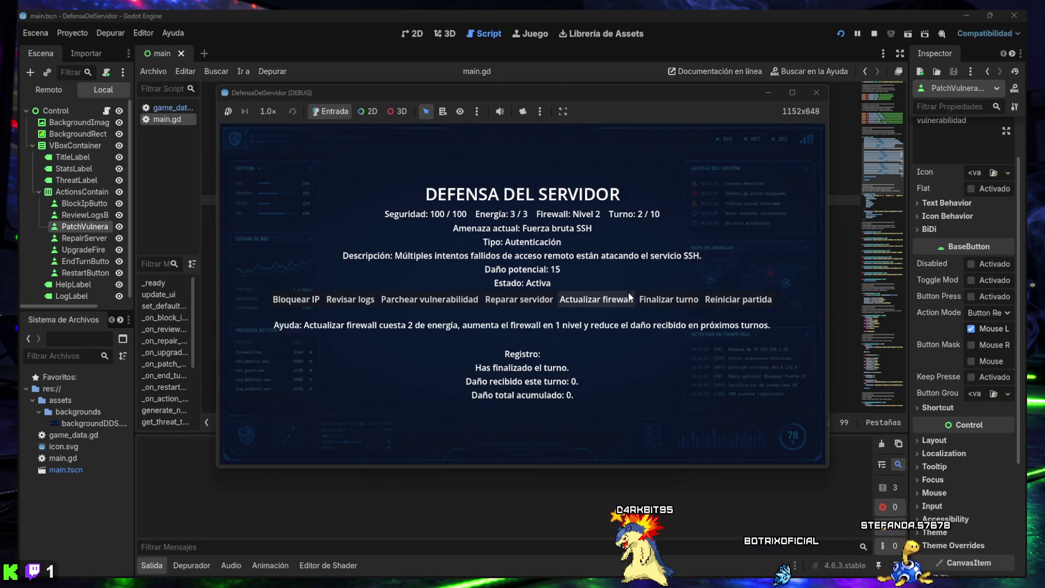
{"action": "mouse_move", "coordinate": [531, 102]}
{"action": "left_mouse_down"}
{"action": "mouse_move", "coordinate": [579, 180]}
{"action": "mouse_move", "coordinate": [579, 455]}
{"action": "mouse_move", "coordinate": [579, 182]}
{"action": "mouse_move", "coordinate": [512, 95]}
{"action": "mouse_move", "coordinate": [537, 43]}
{"action": "mouse_move", "coordinate": [495, 123]}
{"action": "left_mouse_up"}
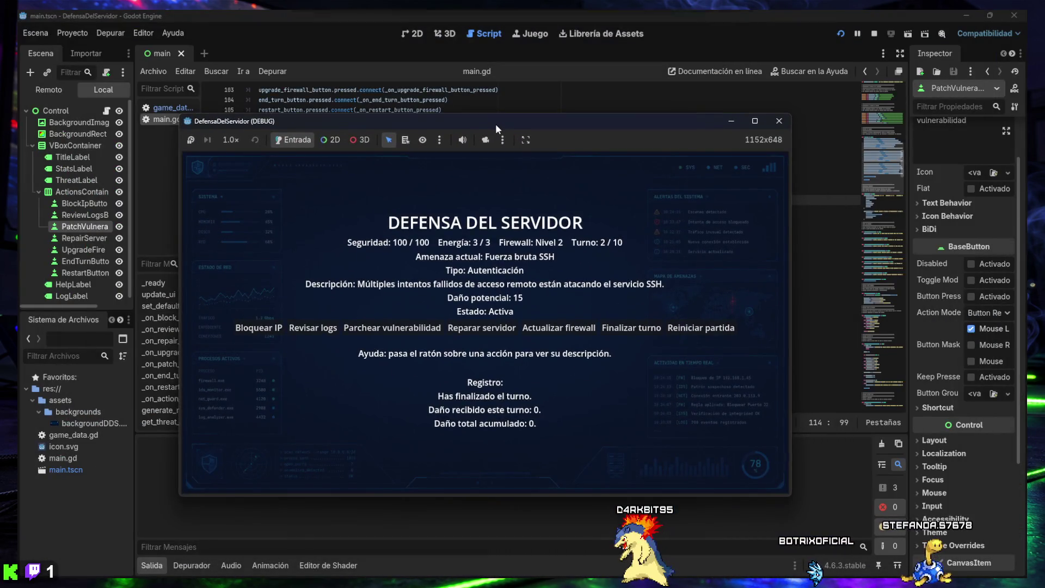
{"action": "mouse_move", "coordinate": [592, 122]}
{"action": "left_mouse_down"}
{"action": "mouse_move", "coordinate": [217, 359]}
{"action": "mouse_move", "coordinate": [630, 48]}
{"action": "mouse_move", "coordinate": [633, 95]}
{"action": "left_mouse_up"}
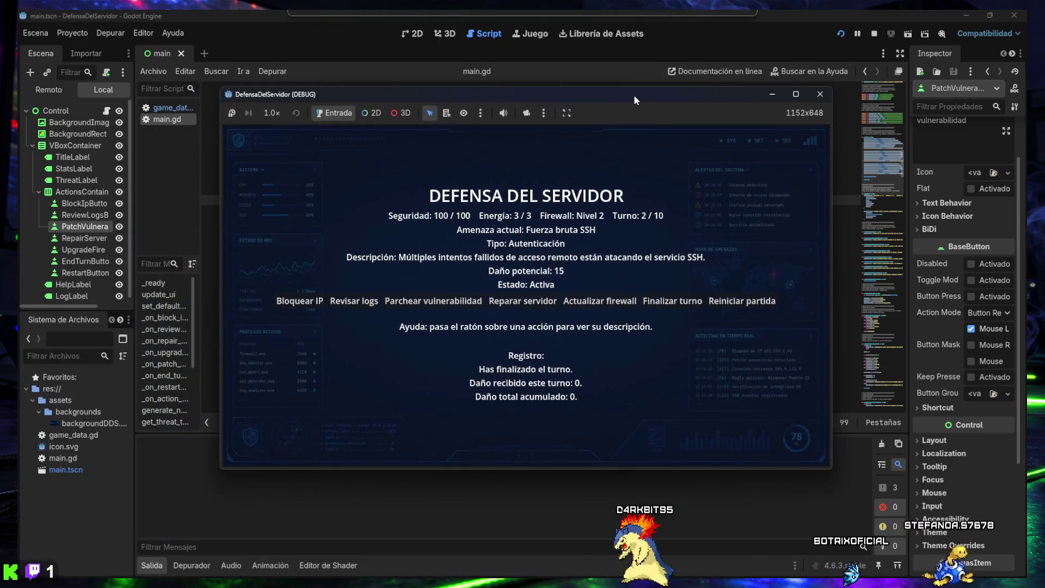
{"action": "mouse_move", "coordinate": [475, 295]}
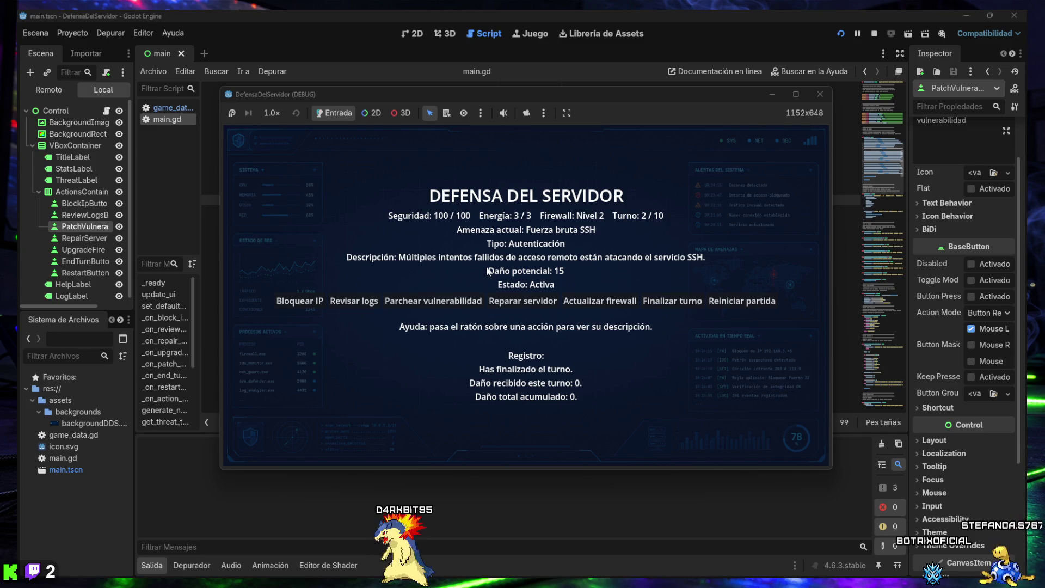
{"action": "mouse_move", "coordinate": [364, 306]}
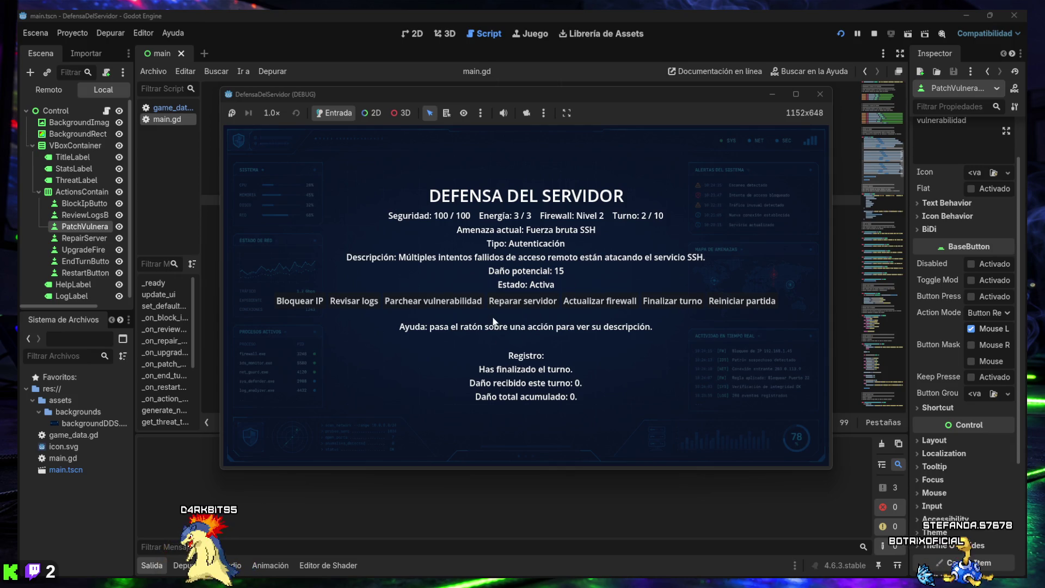
{"action": "left_click", "coordinate": [675, 302]}
{"action": "left_click", "coordinate": [674, 303]}
{"action": "left_click", "coordinate": [675, 302]}
Step: End turns until the DERROTA screen appears, then restart the match
{"action": "left_click", "coordinate": [678, 304]}
{"action": "left_click", "coordinate": [678, 303]}
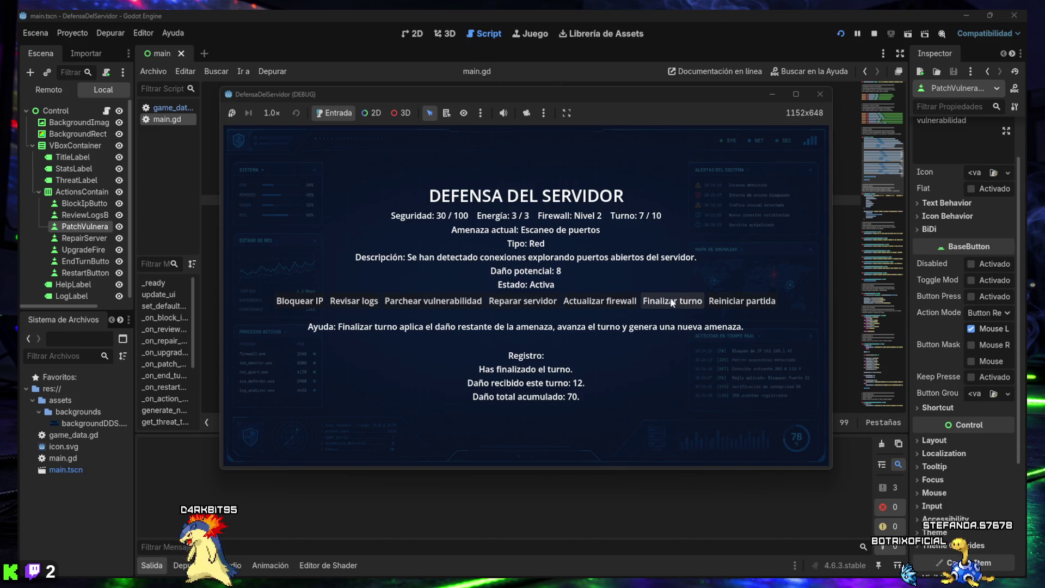
{"action": "left_click", "coordinate": [673, 300]}
{"action": "left_click", "coordinate": [672, 300]}
{"action": "left_click", "coordinate": [648, 300]}
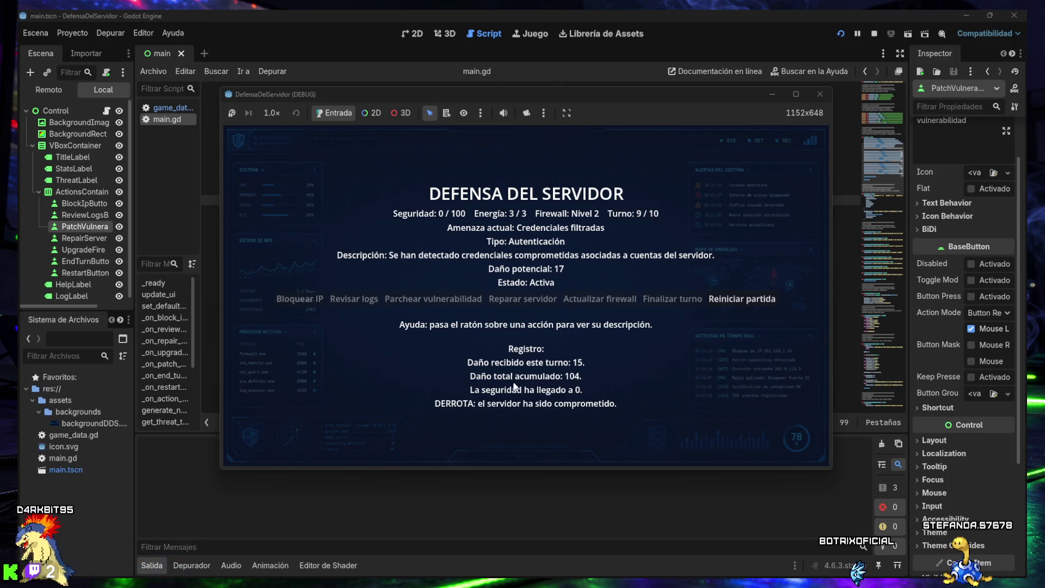
{"action": "mouse_move", "coordinate": [722, 302]}
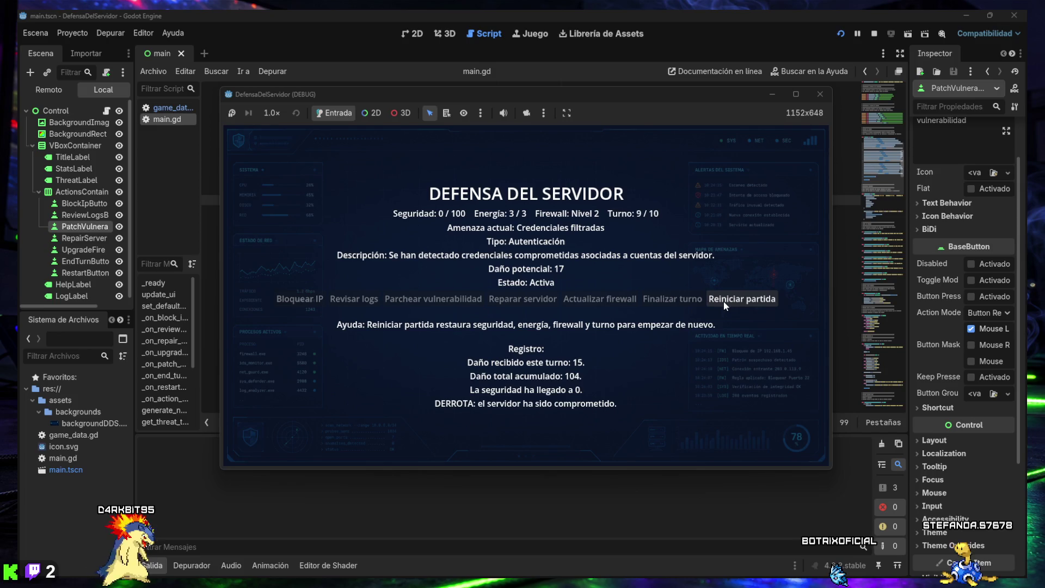
{"action": "left_click", "coordinate": [722, 302]}
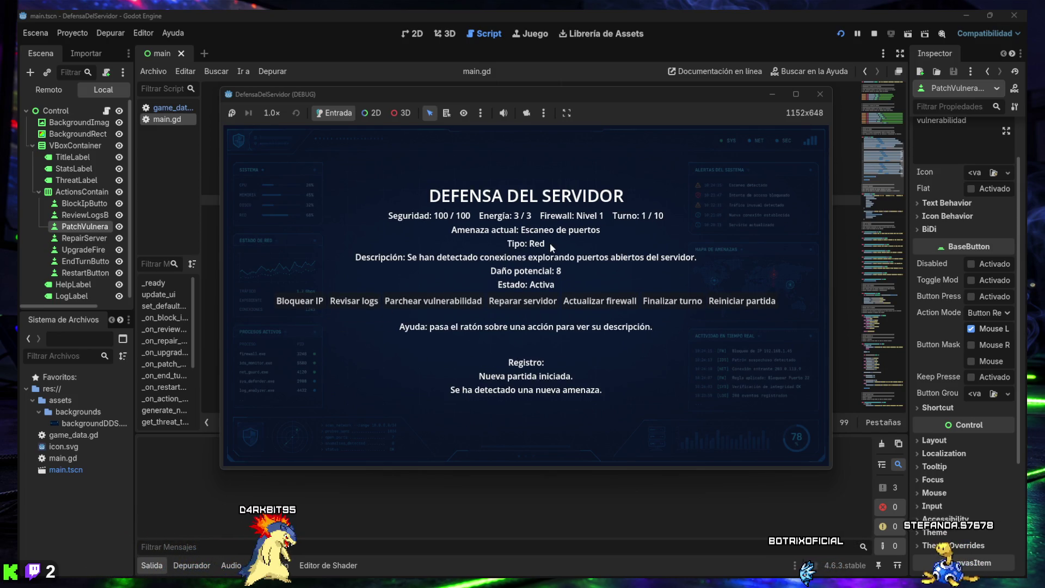
Step: Test Bloquear IP and Revisar logs across a few freshly restarted matches
{"action": "left_click", "coordinate": [311, 302]}
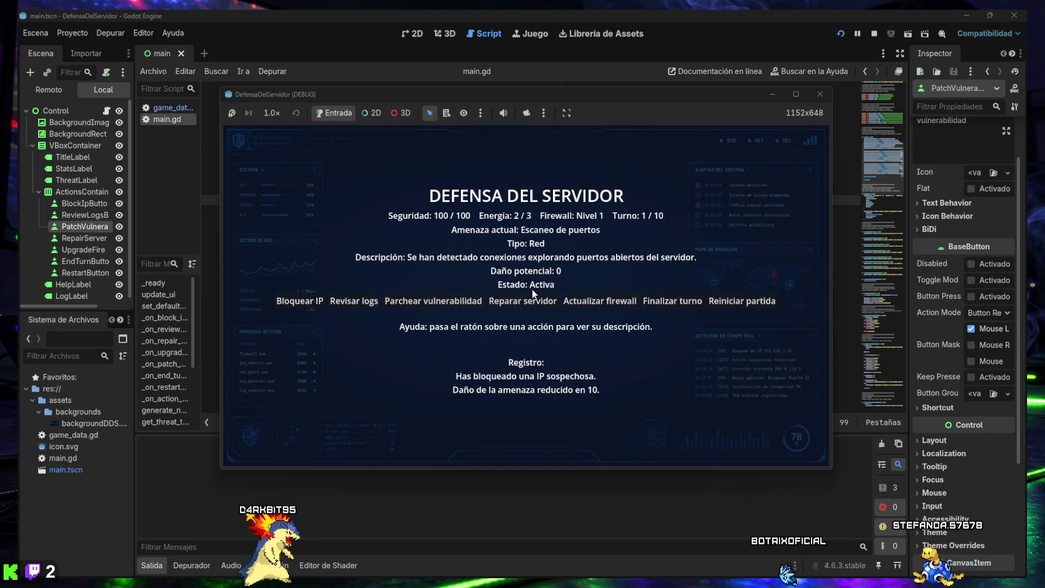
{"action": "left_click", "coordinate": [713, 301]}
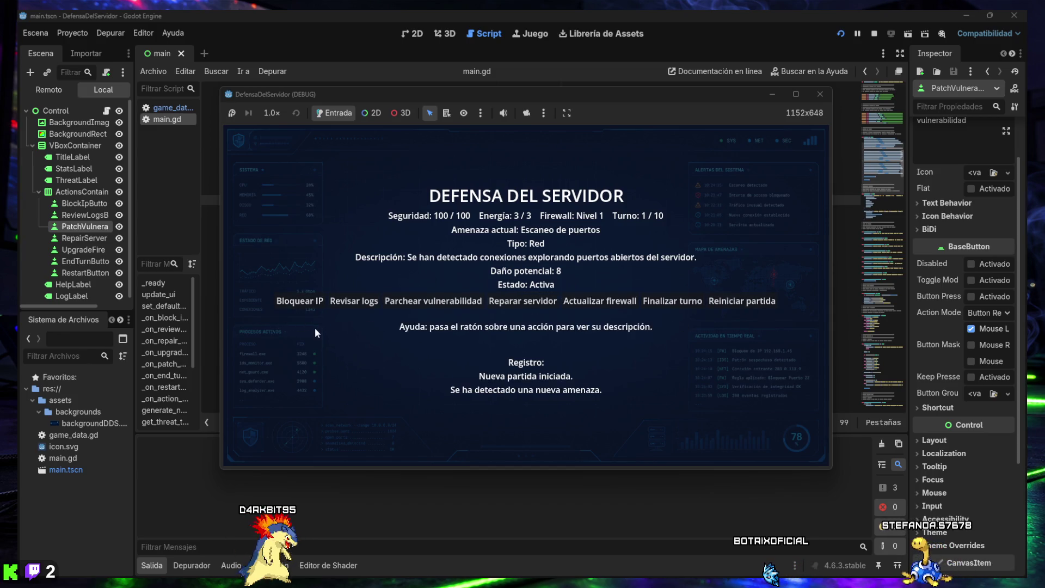
{"action": "left_click", "coordinate": [354, 303]}
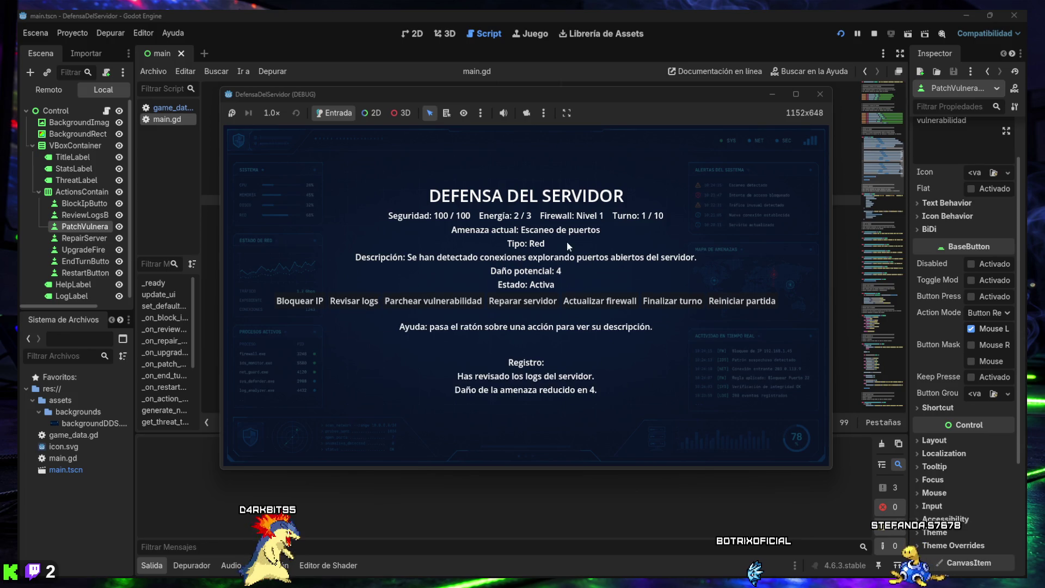
{"action": "left_click", "coordinate": [723, 301]}
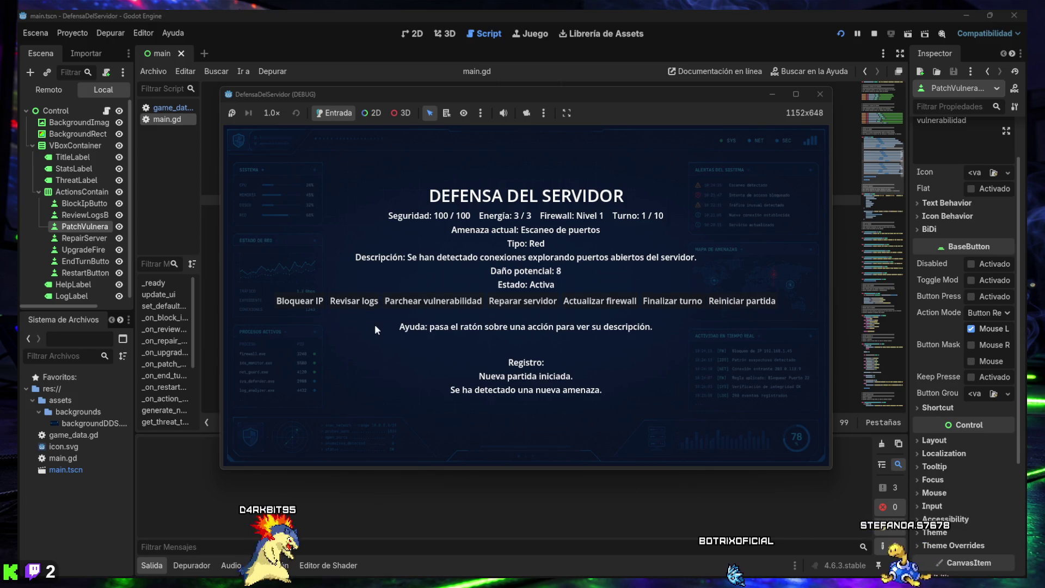
{"action": "left_click", "coordinate": [306, 304]}
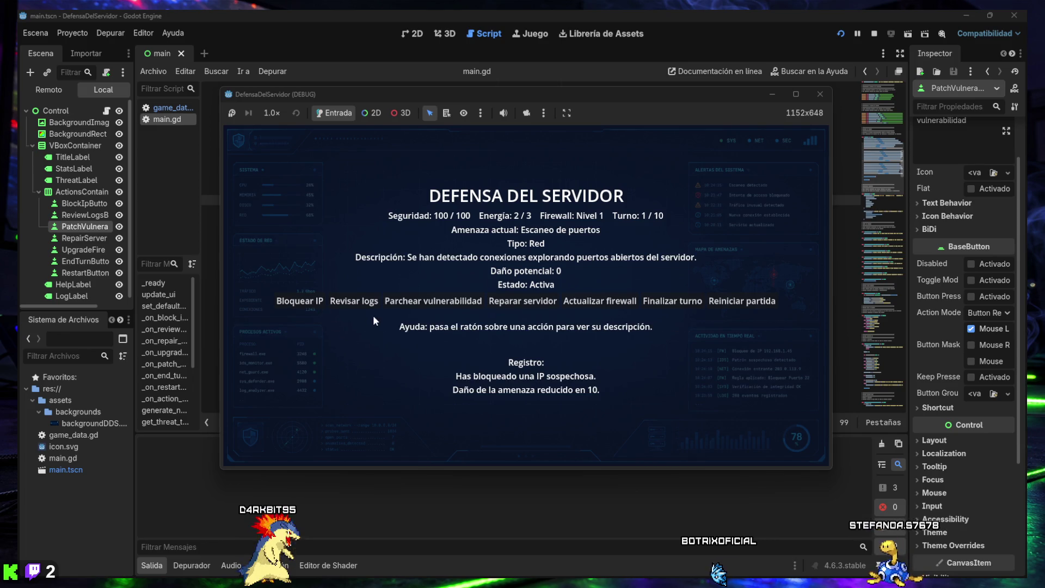
Step: Restart repeatedly until Escaneo de puertos appears, then patch its damage down to 6
{"action": "left_click", "coordinate": [747, 301]}
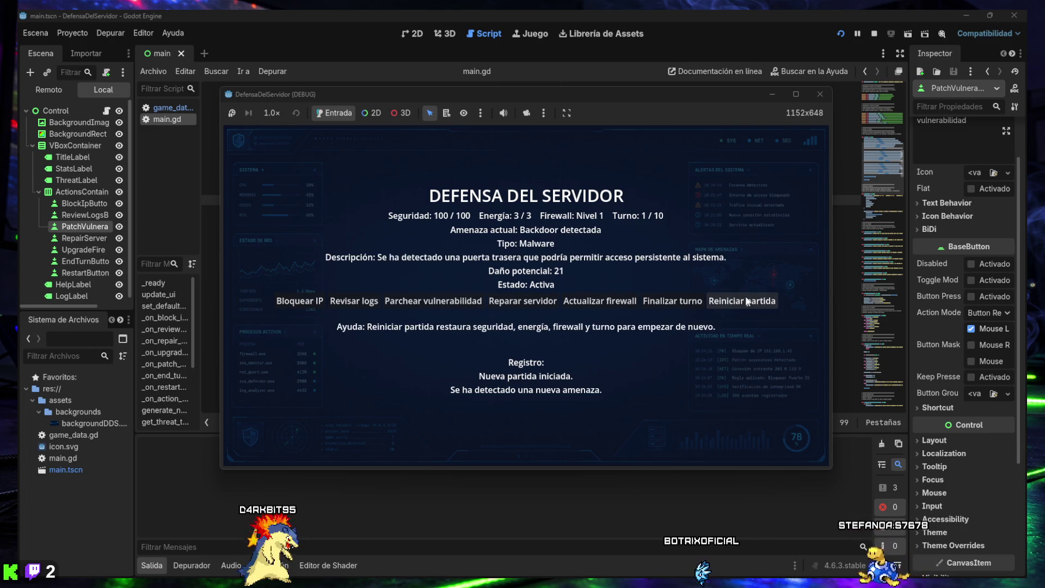
{"action": "left_click", "coordinate": [746, 302]}
{"action": "left_click", "coordinate": [744, 302]}
{"action": "left_click", "coordinate": [742, 303]}
{"action": "left_click", "coordinate": [740, 303]}
{"action": "left_click", "coordinate": [740, 304]}
{"action": "left_click", "coordinate": [740, 305]}
{"action": "left_click", "coordinate": [739, 305]}
{"action": "left_click", "coordinate": [740, 305]}
{"action": "left_click", "coordinate": [738, 305]}
{"action": "left_click", "coordinate": [739, 306]}
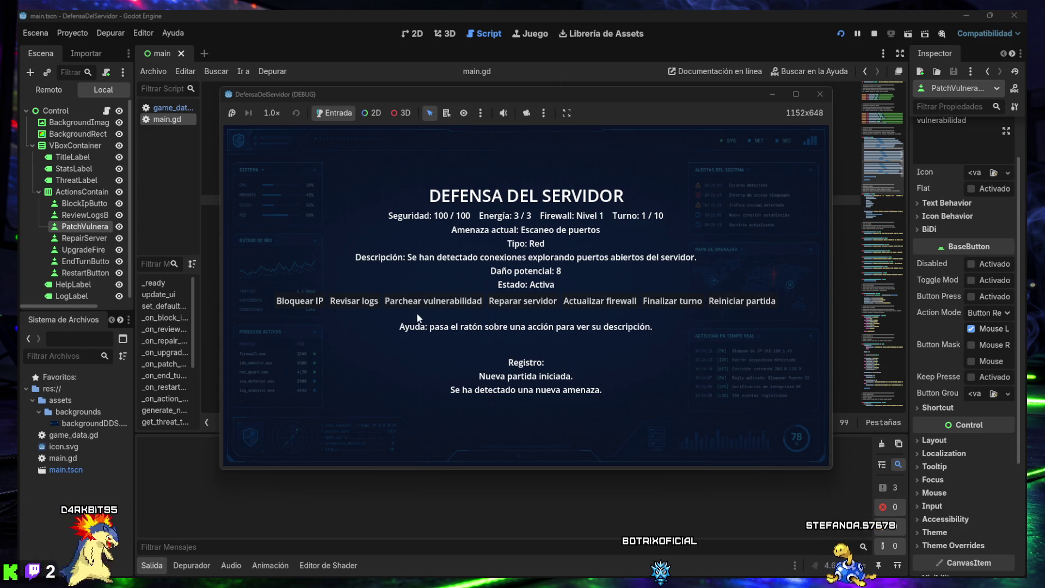
{"action": "left_click", "coordinate": [417, 298]}
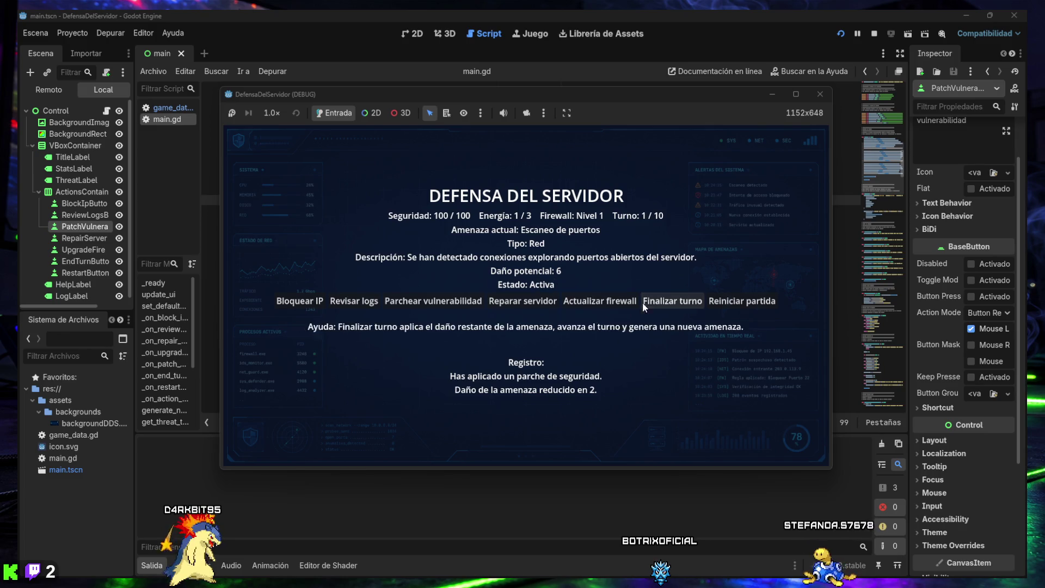
Step: Restart, patch against Malware básico, and confirm repair and firewall upgrade are refused for low energy
{"action": "left_click", "coordinate": [740, 301]}
{"action": "left_click", "coordinate": [429, 304]}
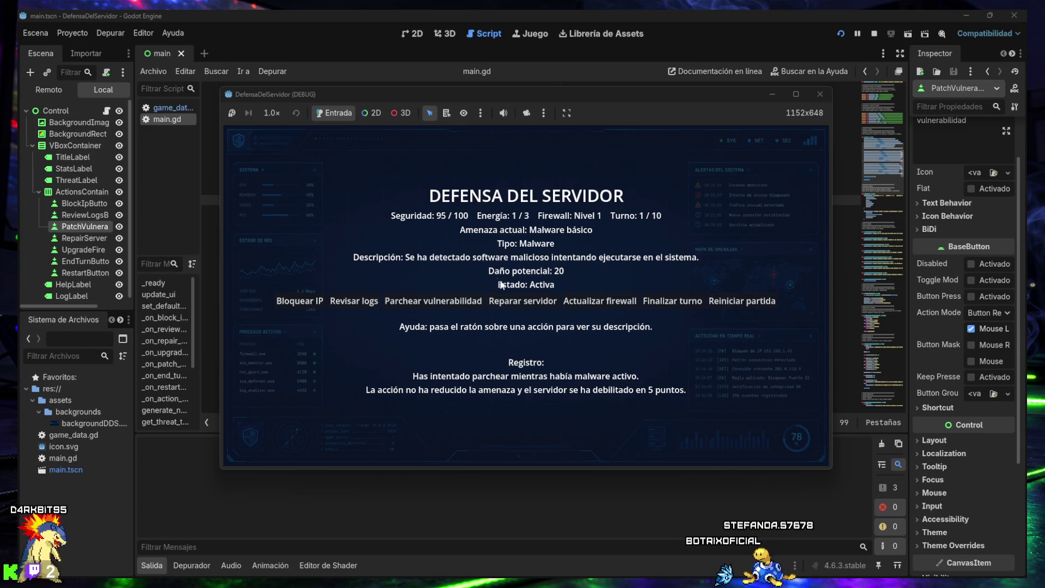
{"action": "left_click", "coordinate": [500, 305]}
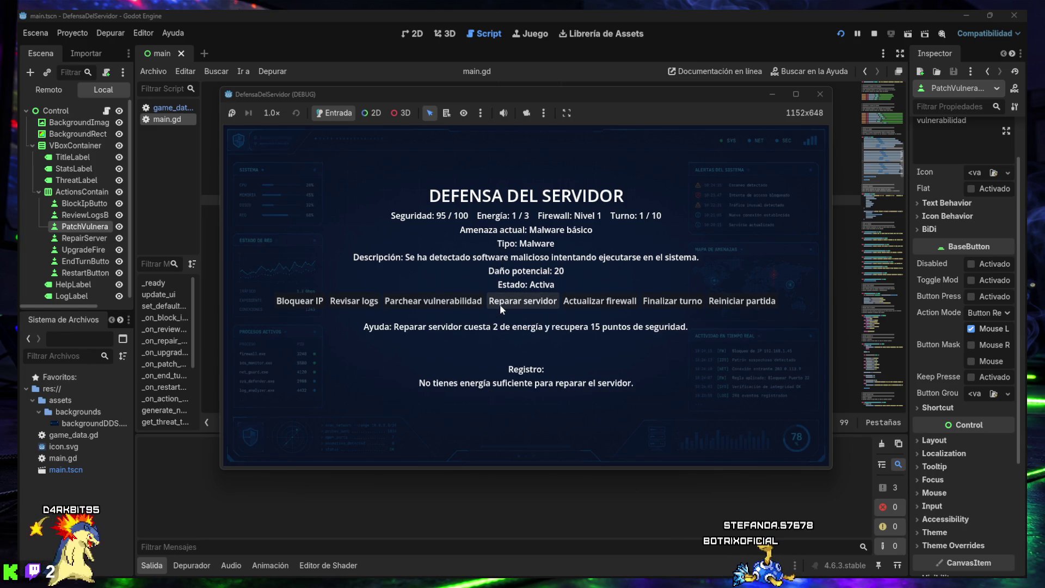
{"action": "mouse_move", "coordinate": [636, 306]}
{"action": "left_click", "coordinate": [597, 306]}
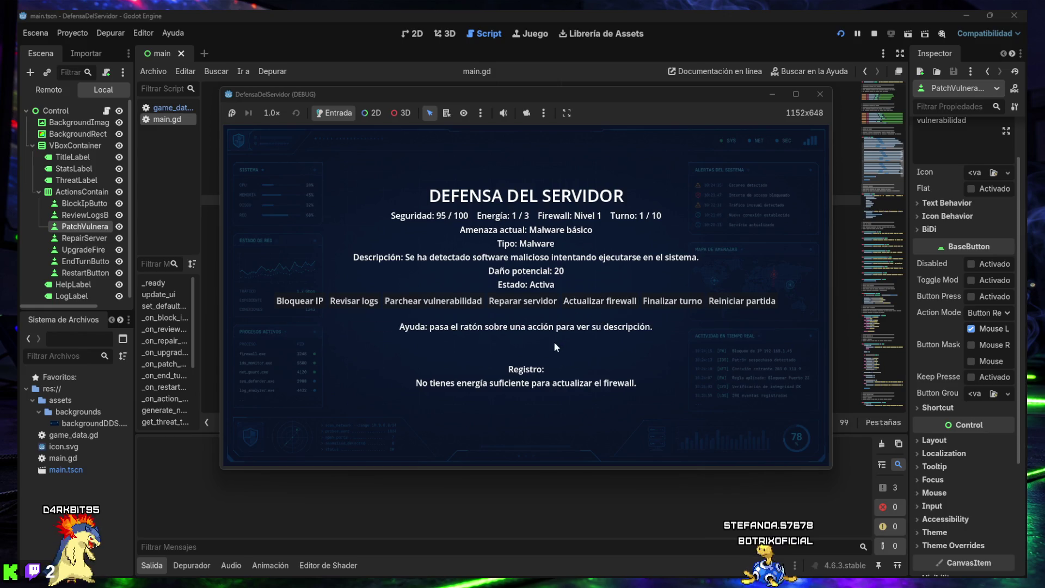
Step: Block an IP with the last energy, cutting malware damage from 20 to 18, and end the turn
{"action": "mouse_move", "coordinate": [519, 300]}
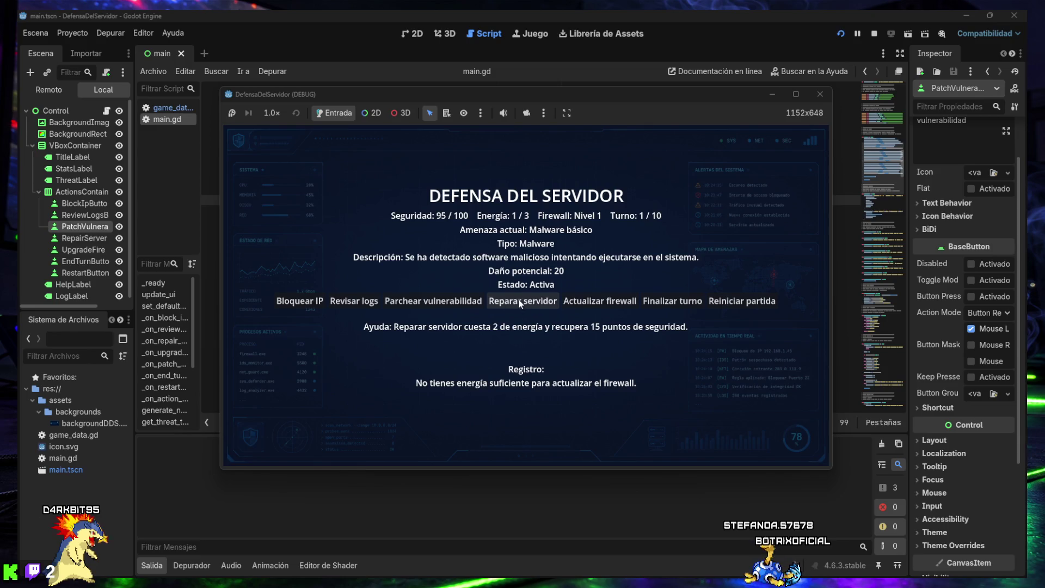
{"action": "mouse_move", "coordinate": [474, 303]}
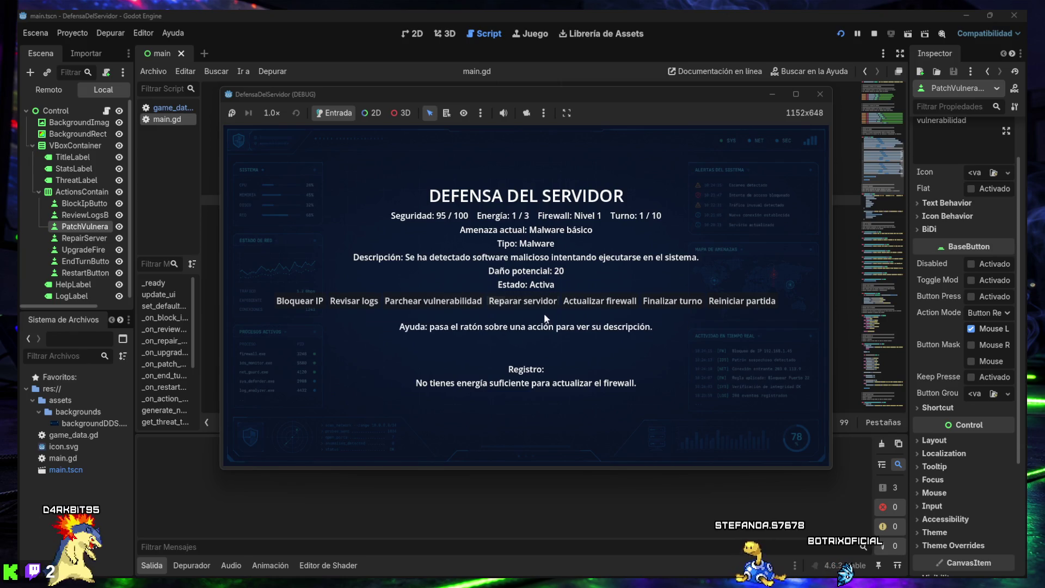
{"action": "mouse_move", "coordinate": [587, 308]}
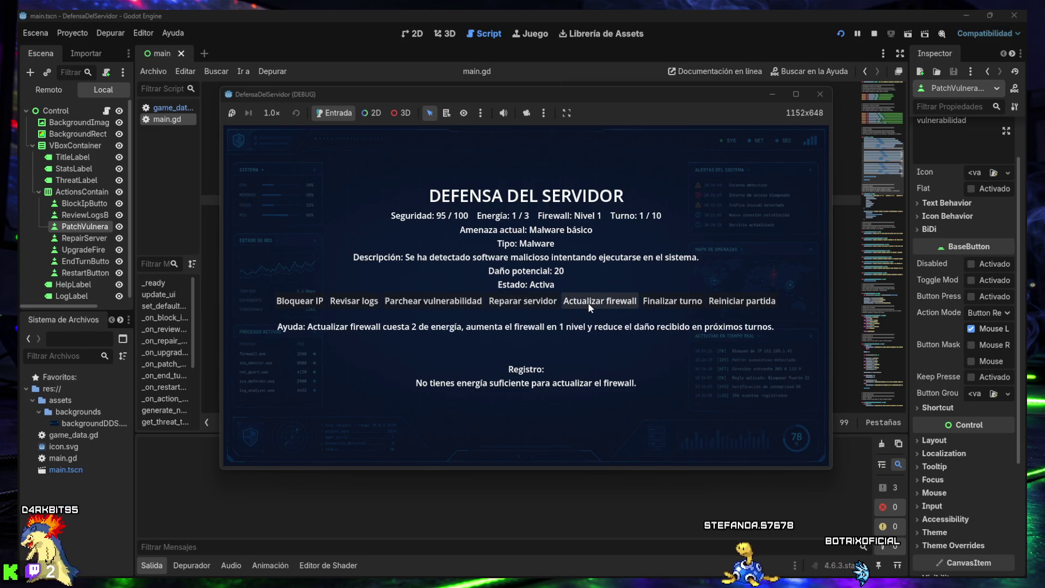
{"action": "mouse_move", "coordinate": [400, 303]}
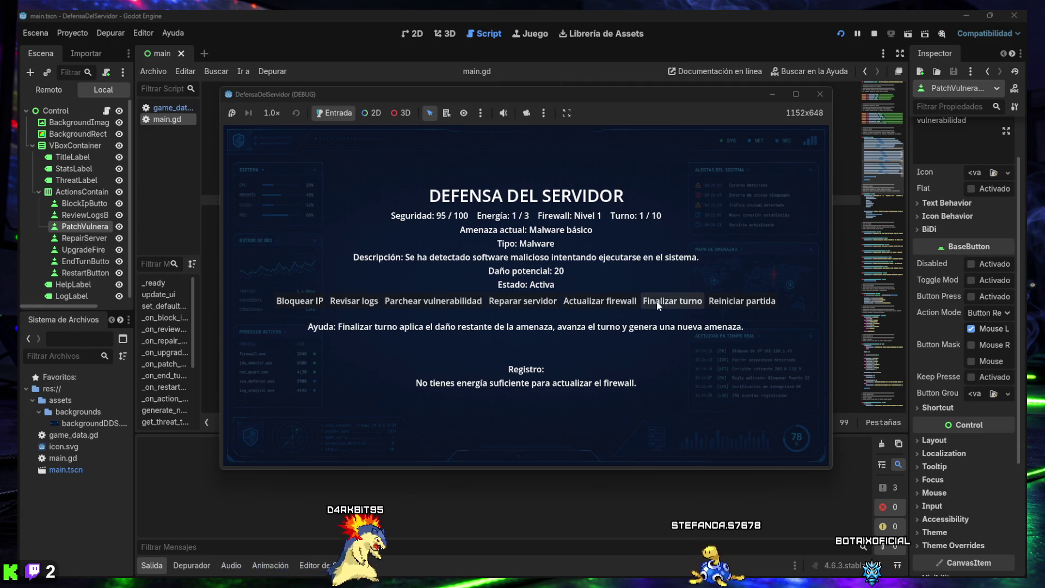
{"action": "left_click", "coordinate": [313, 305]}
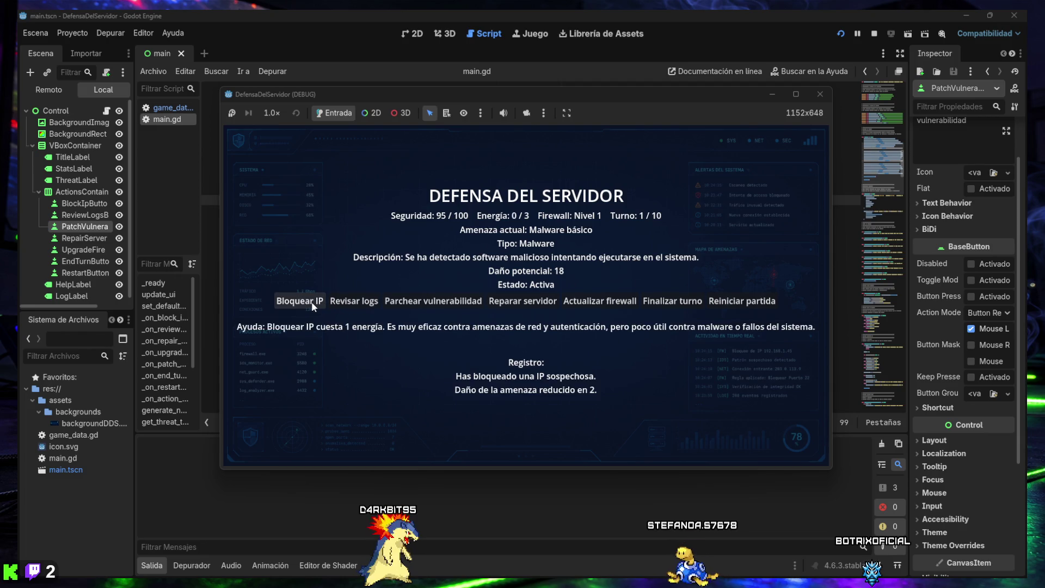
{"action": "left_click", "coordinate": [659, 303]}
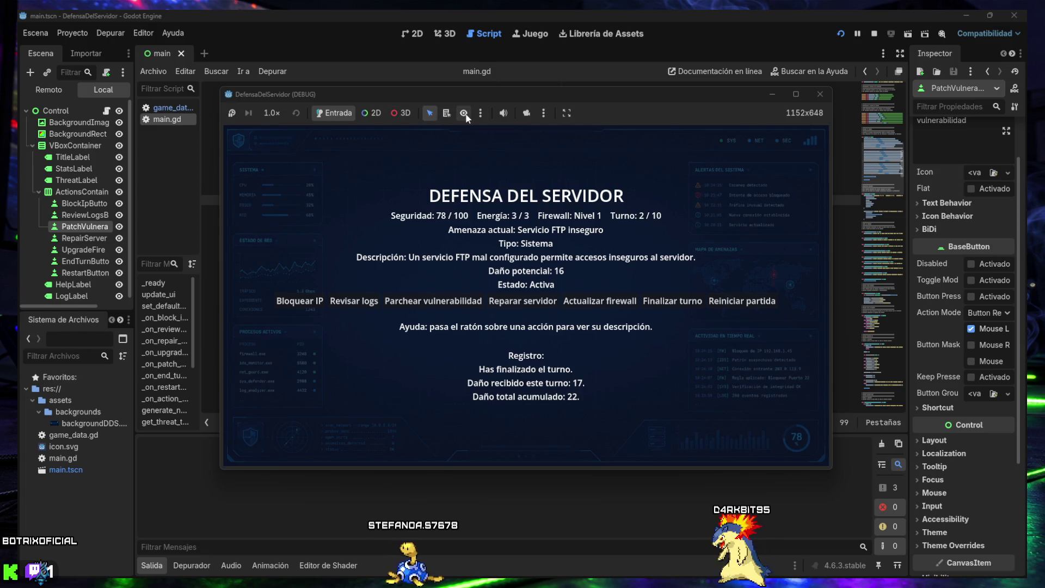
Step: Mute the game's audio with the speaker button in the debug toolbar
{"action": "left_click", "coordinate": [503, 116]}
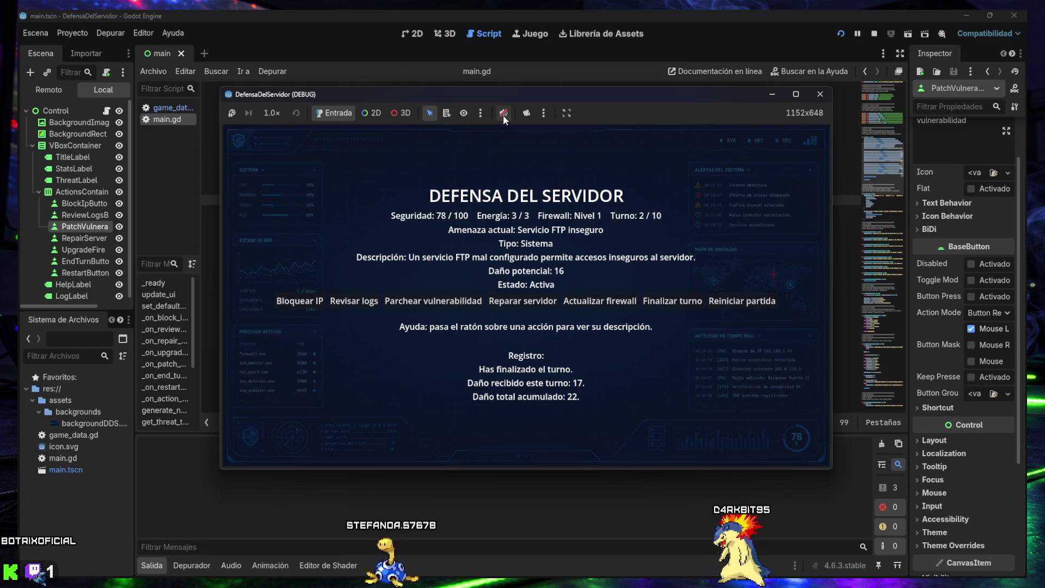
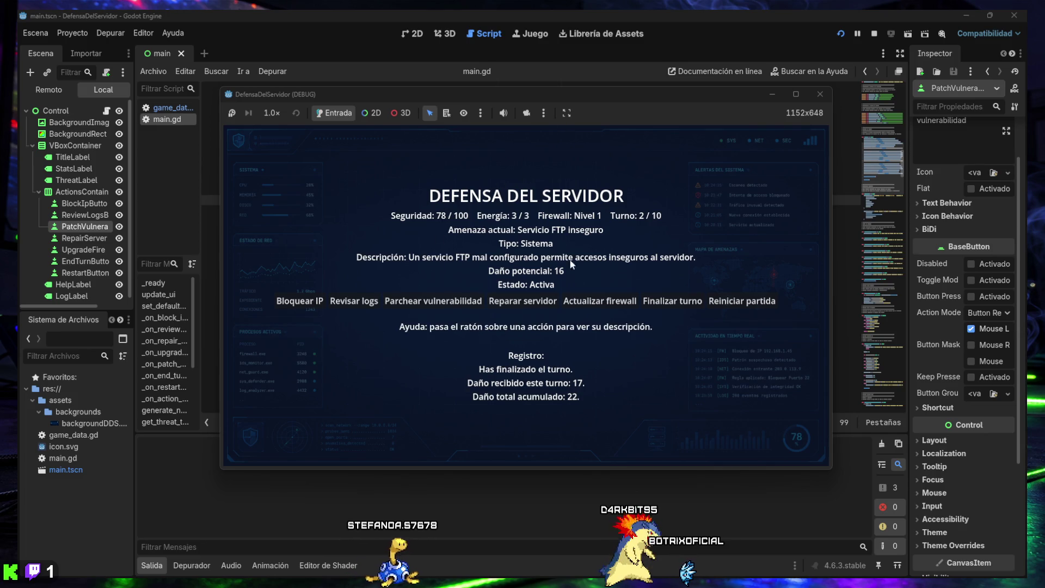
Step: Playtest Actualizar firewall, Bloquear IP, Finalizar turno, Parchear vulnerabilidad, Revisar logs, then Bloquear IP with no energy
{"action": "left_click", "coordinate": [600, 303]}
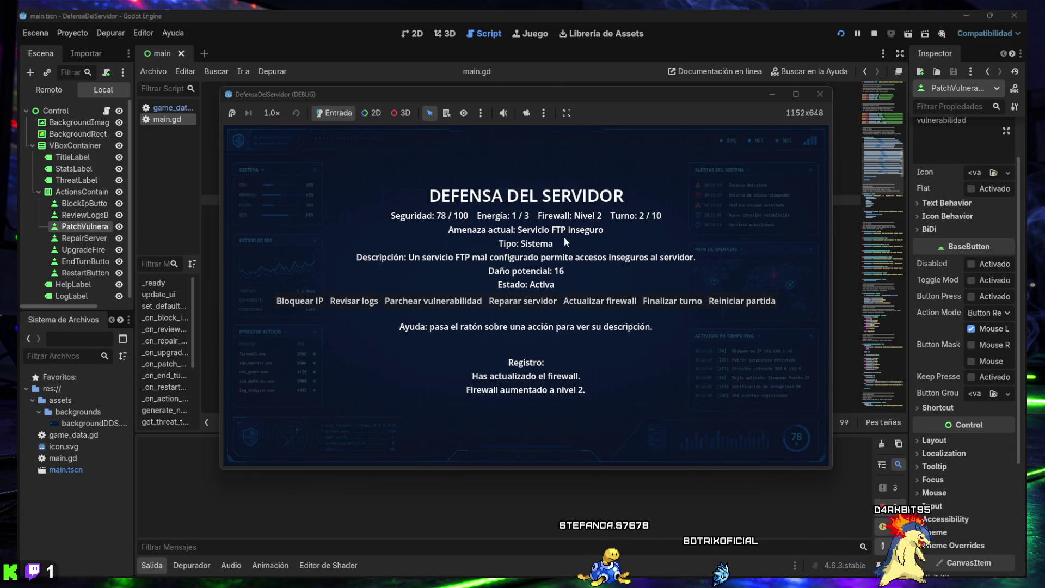
{"action": "mouse_move", "coordinate": [357, 299]}
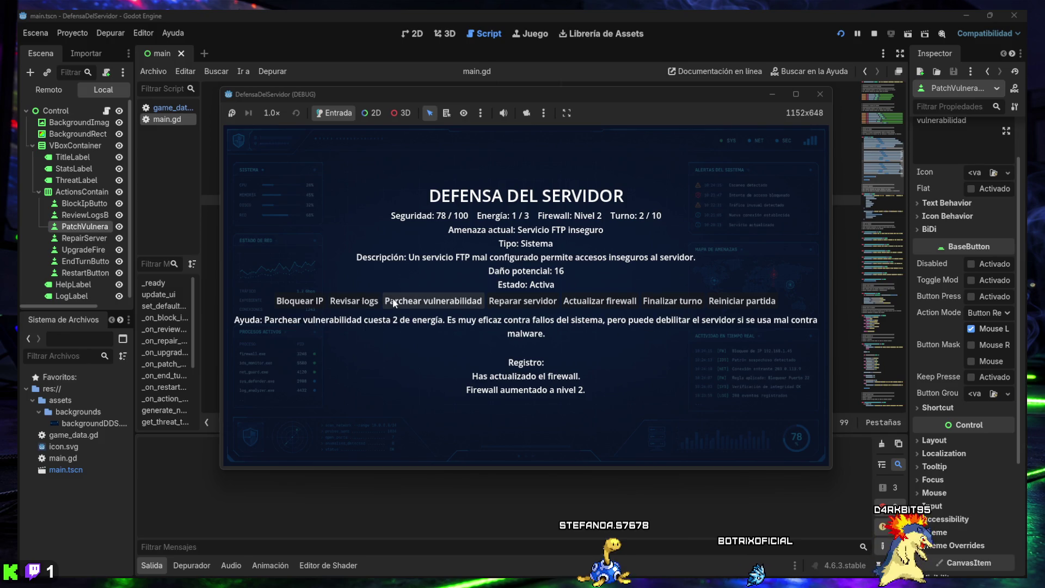
{"action": "mouse_move", "coordinate": [305, 305]}
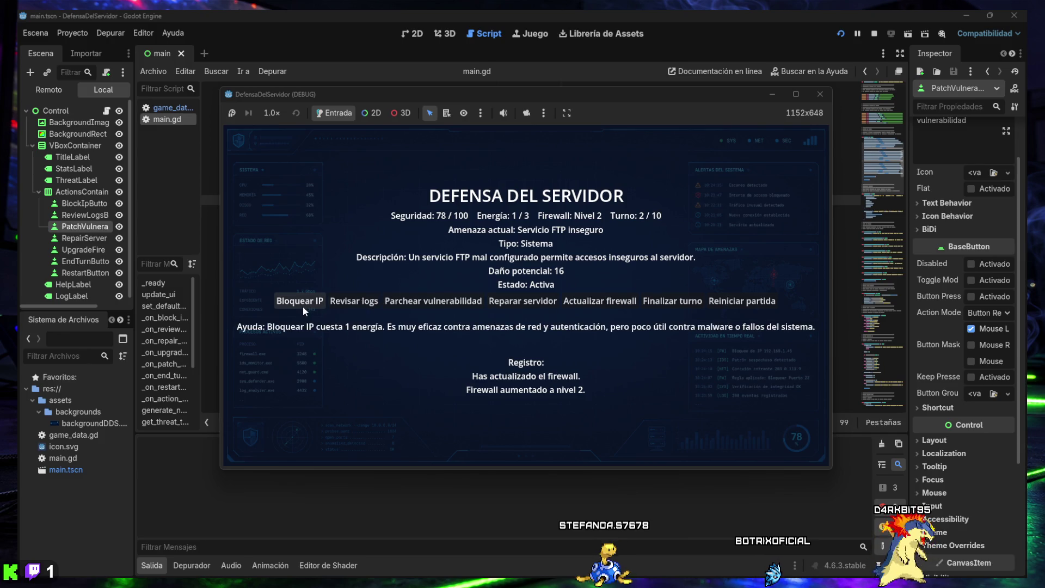
{"action": "left_click", "coordinate": [303, 305]}
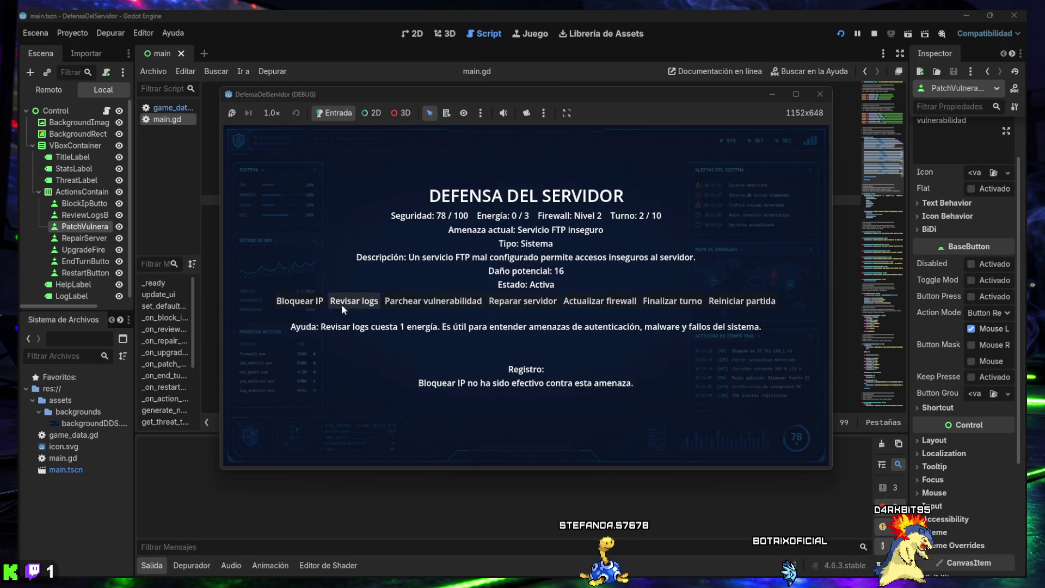
{"action": "left_click", "coordinate": [675, 301]}
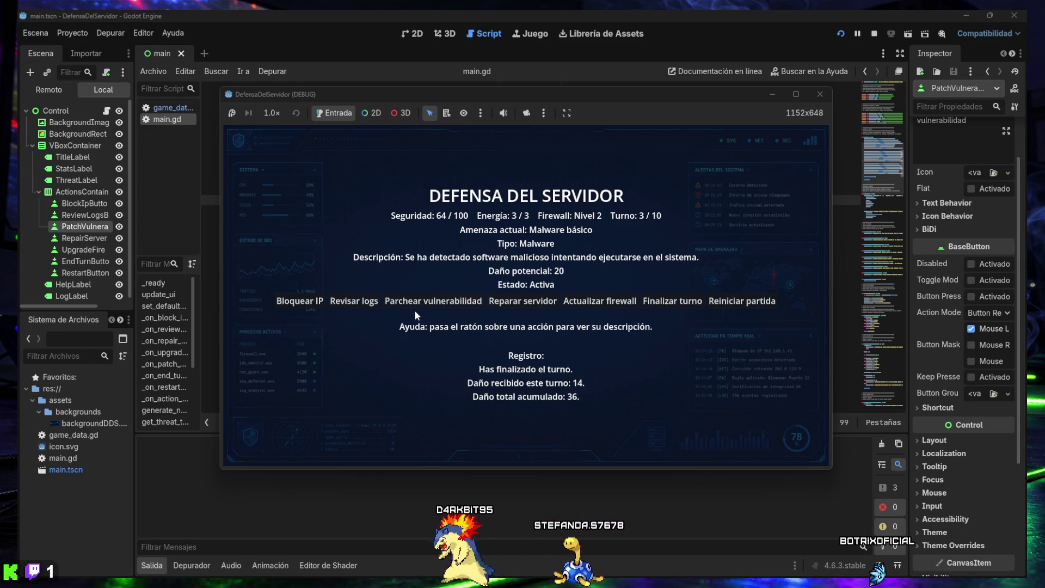
{"action": "left_click", "coordinate": [435, 302]}
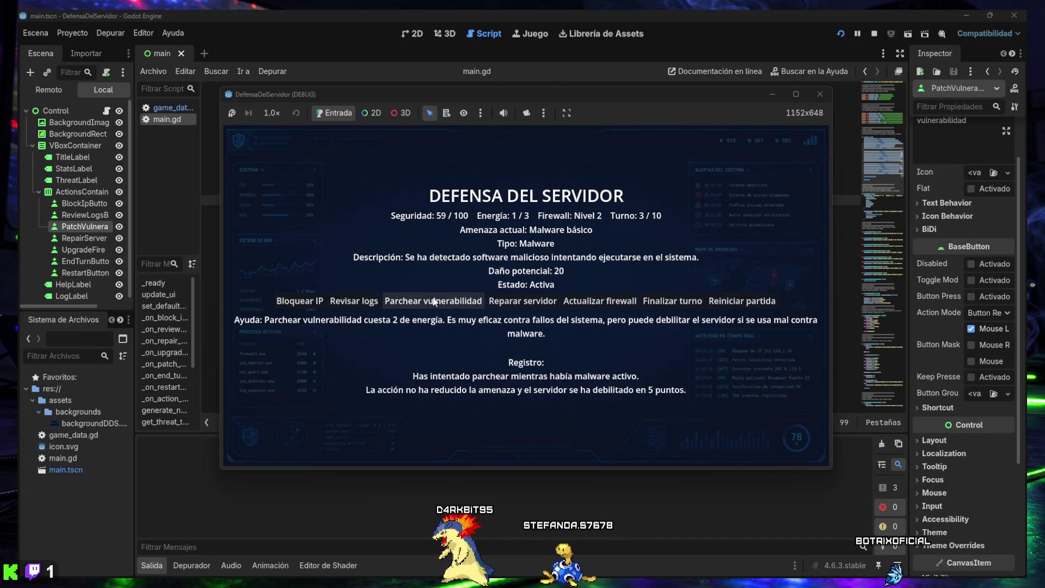
{"action": "left_click", "coordinate": [347, 304]}
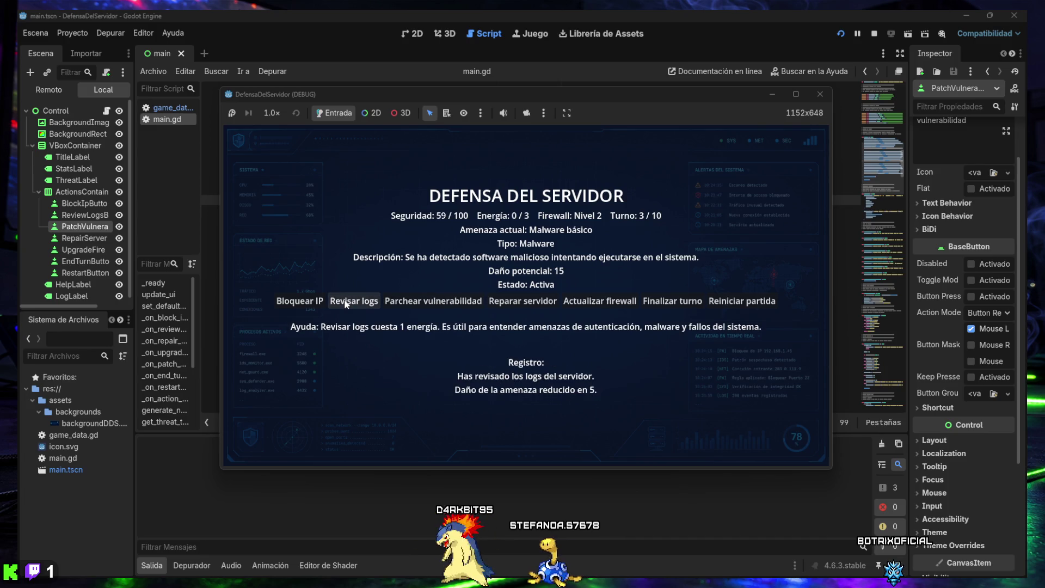
{"action": "left_click", "coordinate": [299, 301]}
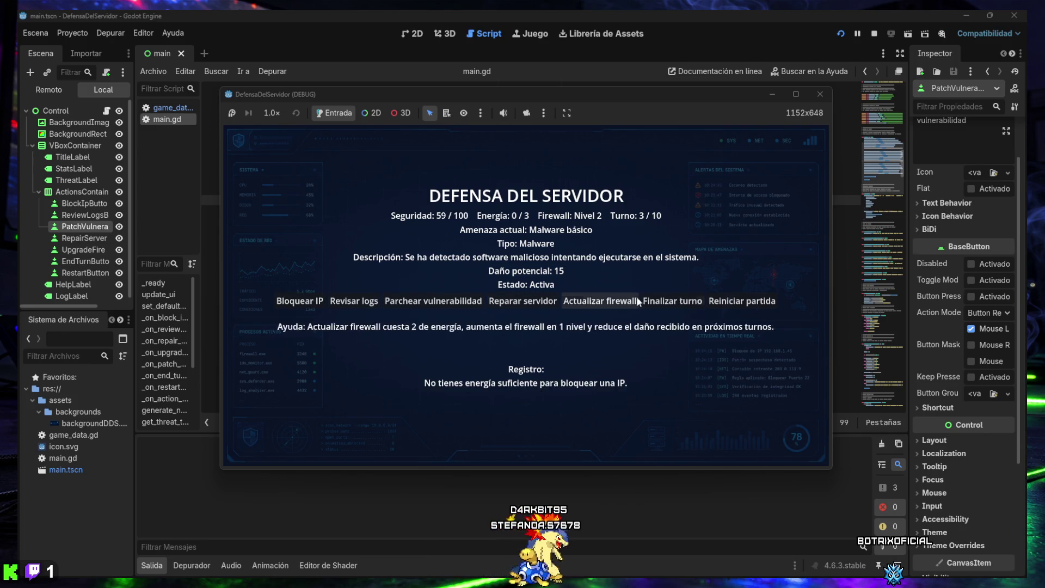
Step: Restart the match repeatedly with Reiniciar partida to reroll the turn-1 threat
{"action": "left_click", "coordinate": [738, 304]}
{"action": "left_click", "coordinate": [737, 304]}
{"action": "left_click", "coordinate": [737, 304]}
{"action": "left_click", "coordinate": [736, 303]}
{"action": "left_click", "coordinate": [735, 303]}
{"action": "left_click", "coordinate": [733, 304]}
{"action": "left_click", "coordinate": [732, 304]}
{"action": "left_click", "coordinate": [733, 304]}
{"action": "left_click", "coordinate": [733, 304]}
{"action": "left_click", "coordinate": [733, 304]}
{"action": "left_click", "coordinate": [733, 304]}
{"action": "left_click", "coordinate": [733, 305]}
{"action": "left_click", "coordinate": [734, 304]}
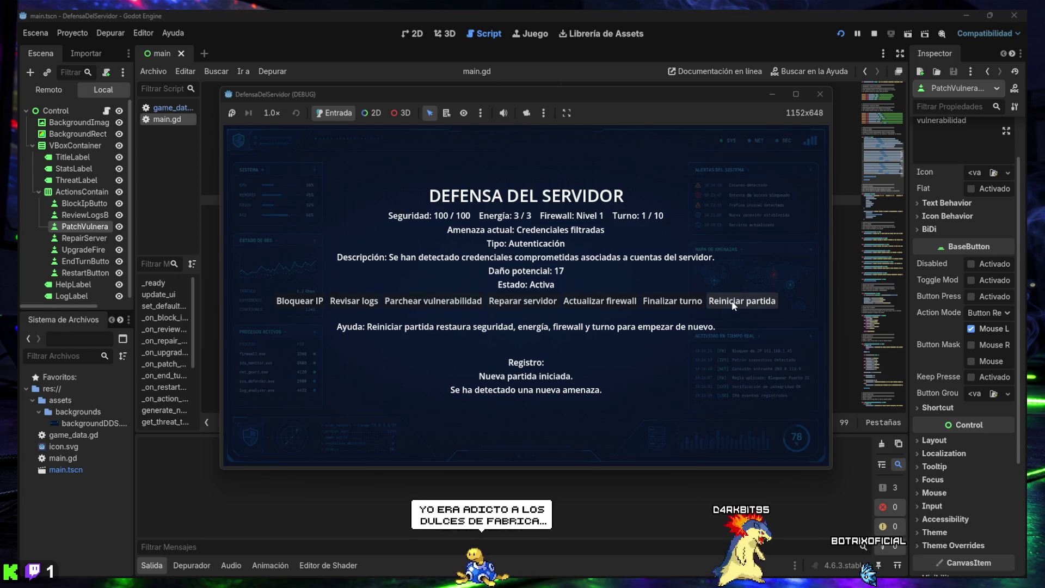
Step: Restart the match once more for a fresh turn-1 threat at 100/100 security
{"action": "left_click", "coordinate": [734, 305]}
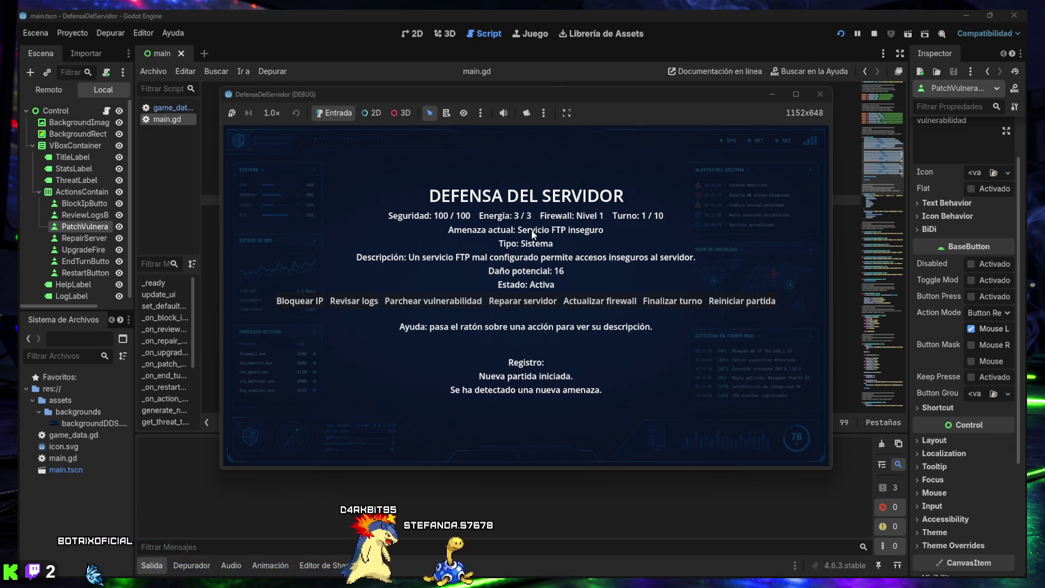
Step: Restart the match repeatedly until Malware básico is the turn-1 threat
{"action": "left_click", "coordinate": [722, 302]}
{"action": "left_click", "coordinate": [723, 302]}
{"action": "left_click", "coordinate": [722, 302]}
{"action": "left_click", "coordinate": [722, 302]}
{"action": "left_click", "coordinate": [723, 302]}
{"action": "left_click", "coordinate": [722, 302]}
{"action": "left_click", "coordinate": [723, 302]}
{"action": "left_click", "coordinate": [723, 302]}
{"action": "left_click", "coordinate": [722, 302]}
{"action": "left_click", "coordinate": [722, 302]}
{"action": "left_click", "coordinate": [723, 302]}
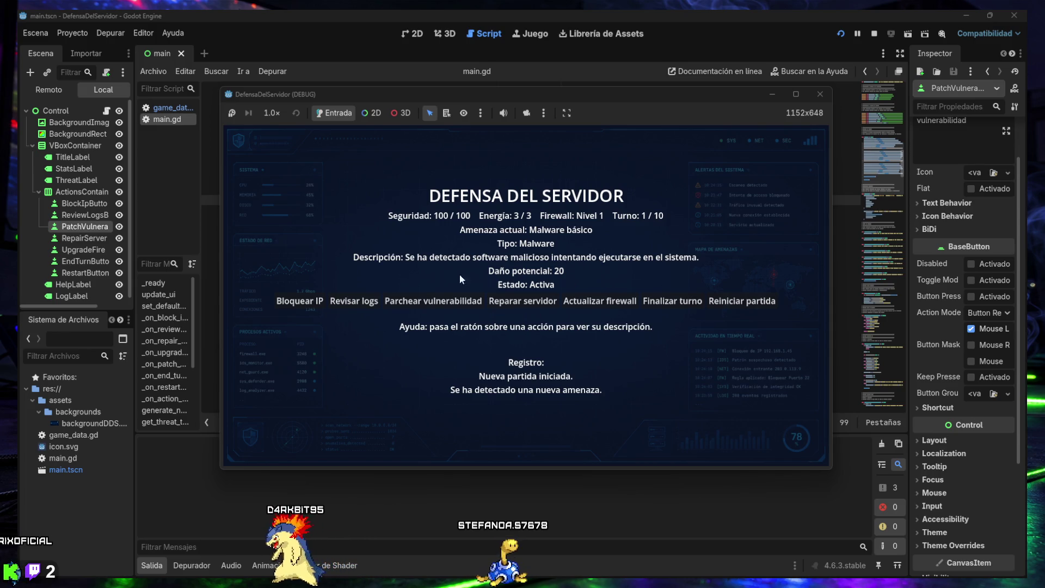
Step: Block an IP against the malware, then end turns 1 and 2 to reach turn 3
{"action": "mouse_move", "coordinate": [309, 304]}
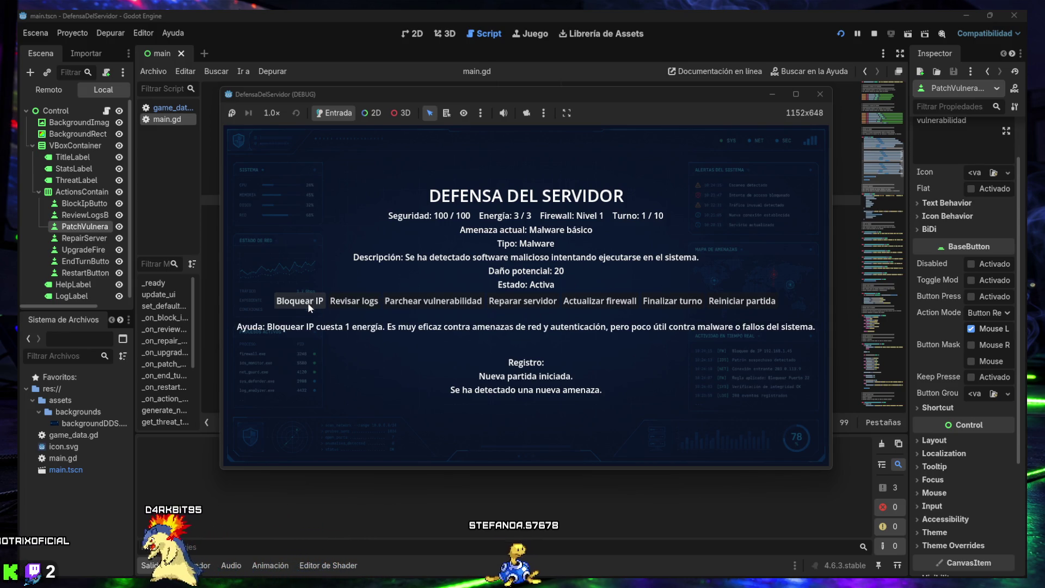
{"action": "left_click", "coordinate": [309, 308]}
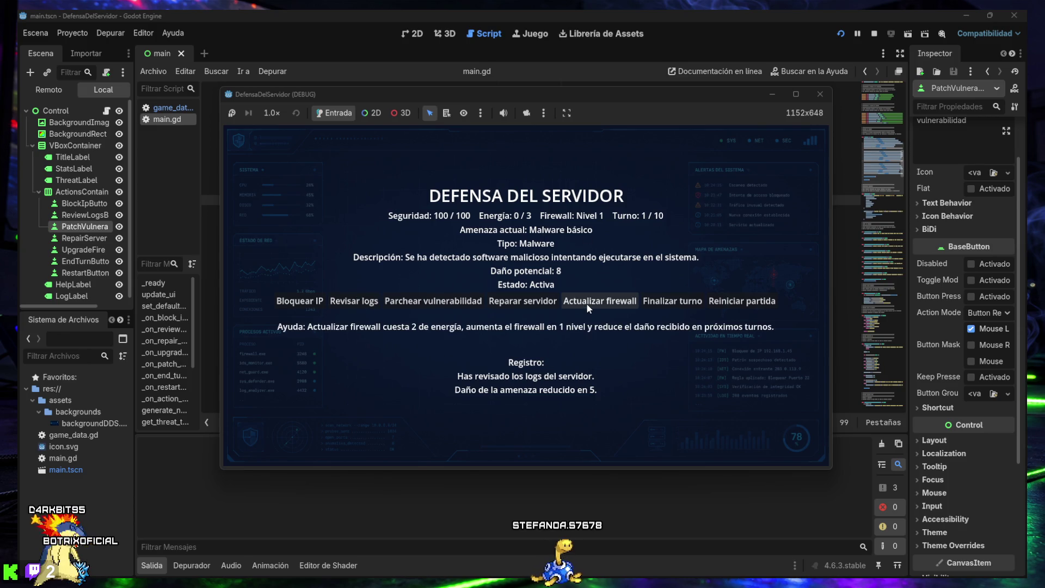
{"action": "left_click", "coordinate": [664, 305]}
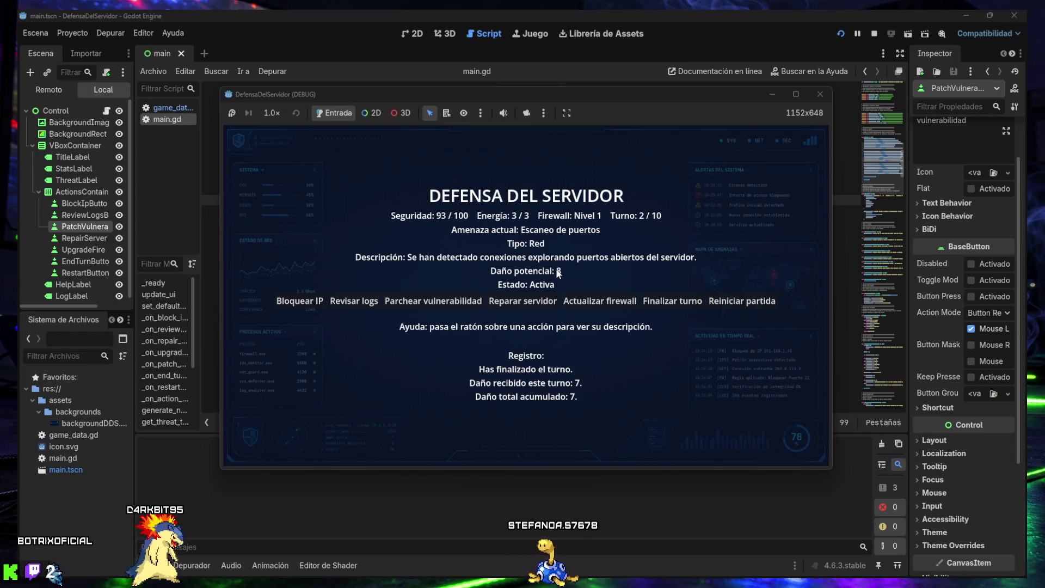
{"action": "left_click", "coordinate": [665, 305]}
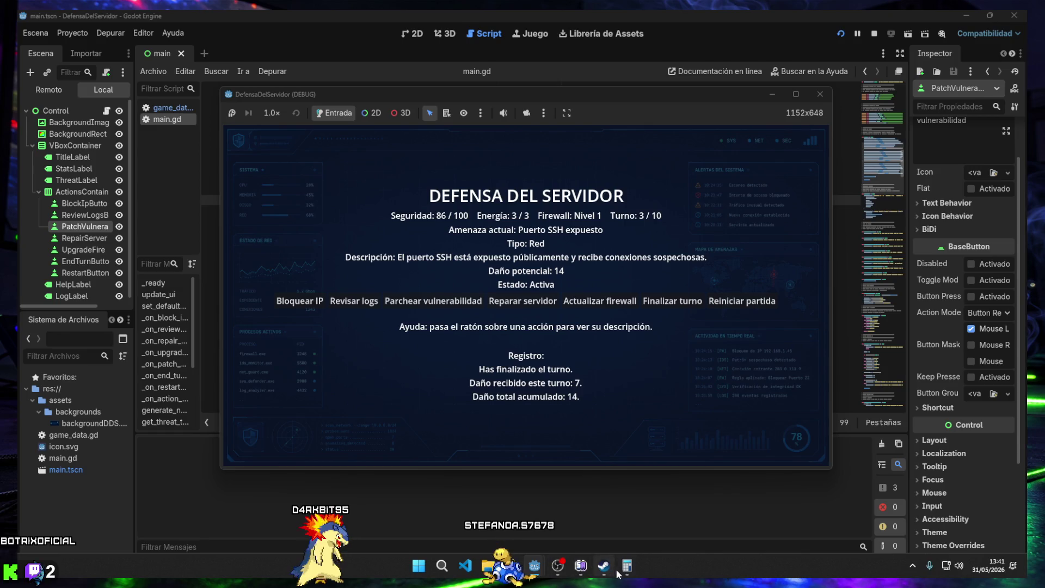
Step: Compute 86 + 7 = 93 in Calculator, then minimize it
{"action": "left_click", "coordinate": [626, 566]}
{"action": "left_click", "coordinate": [155, 259]}
{"action": "left_click", "coordinate": [190, 273]}
{"action": "left_click", "coordinate": [122, 253]}
{"action": "left_click", "coordinate": [214, 313]}
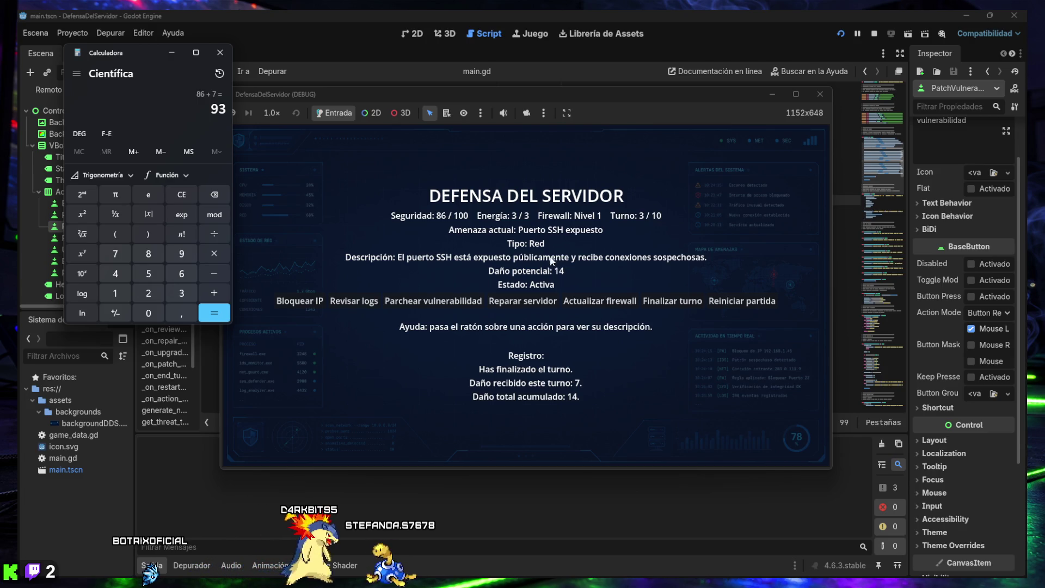
{"action": "left_click", "coordinate": [172, 53]}
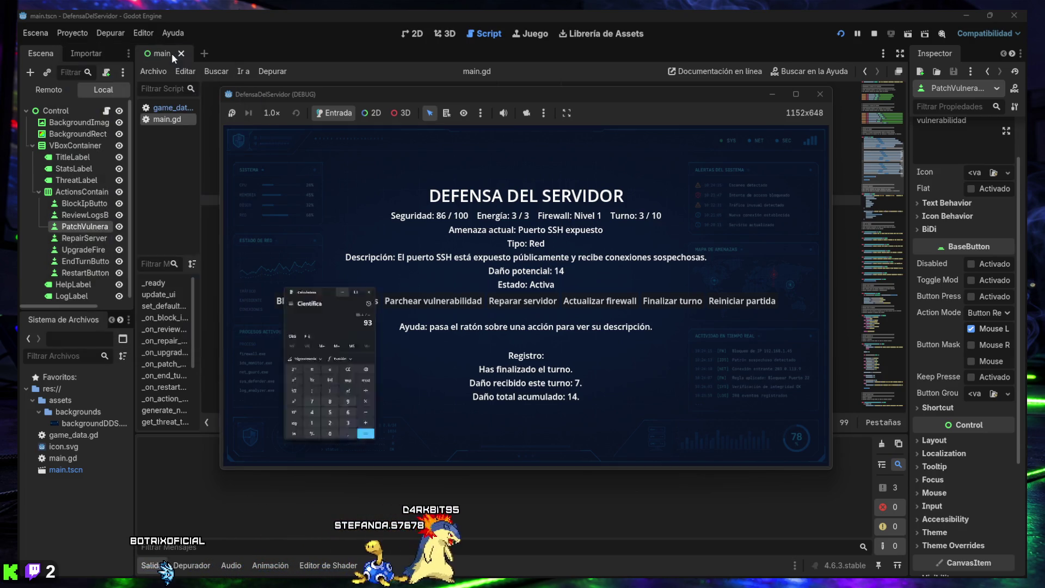
Step: End turns, repair the server once, lose at 0/100 security with DERROTA, then close the game window
{"action": "mouse_move", "coordinate": [667, 299]}
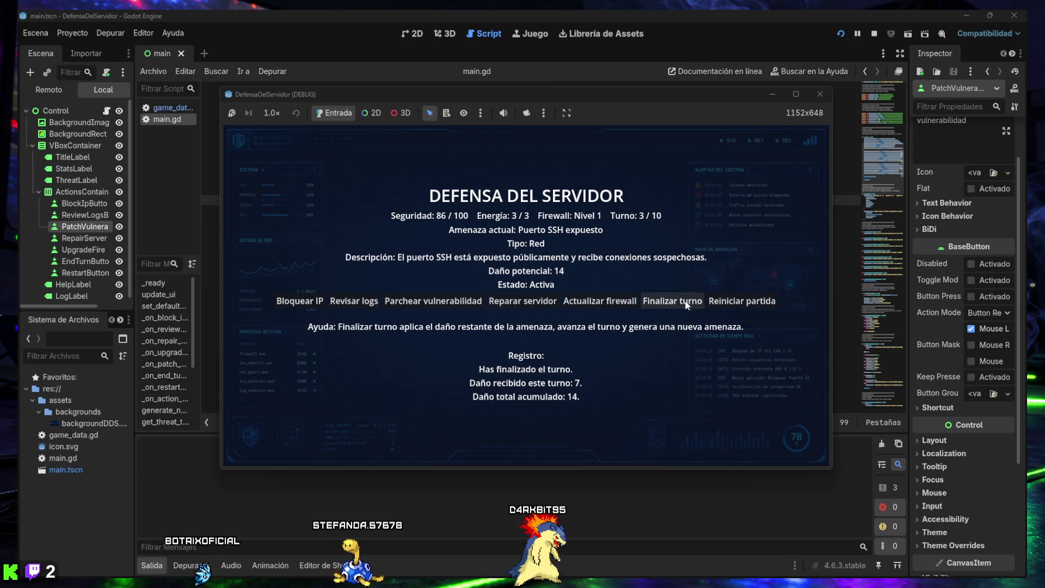
{"action": "left_click", "coordinate": [670, 301]}
{"action": "left_click", "coordinate": [671, 301]}
{"action": "left_click", "coordinate": [671, 301]}
{"action": "left_click", "coordinate": [659, 301]}
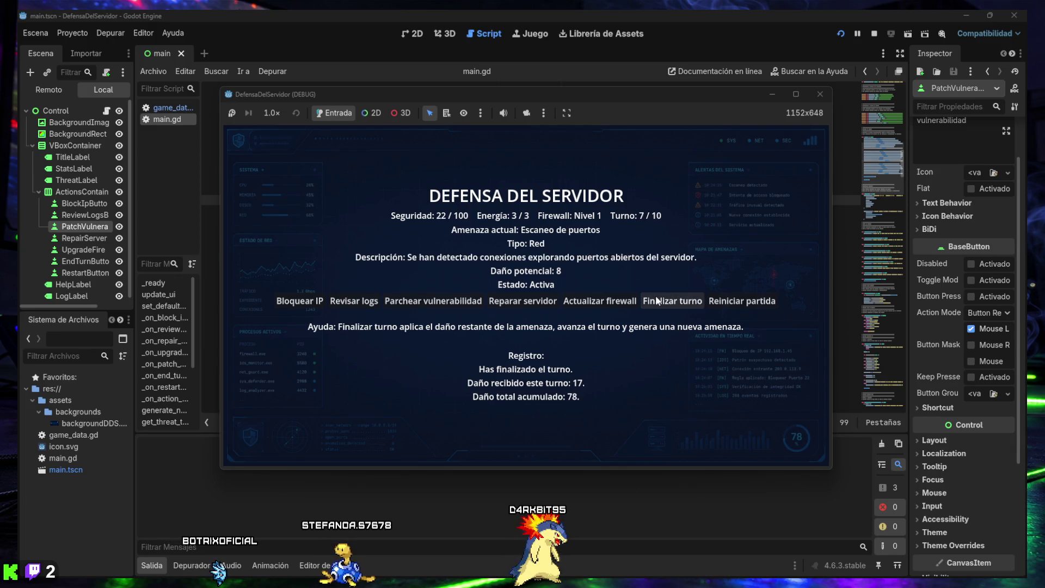
{"action": "left_click", "coordinate": [519, 305]}
{"action": "left_click", "coordinate": [672, 302]}
{"action": "left_click", "coordinate": [672, 303]}
{"action": "left_click", "coordinate": [671, 303]}
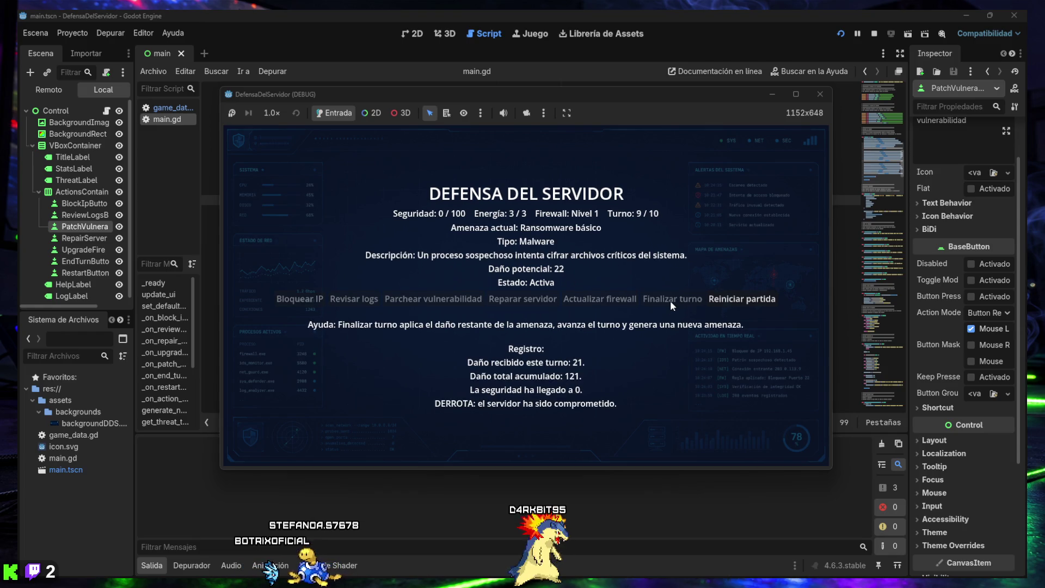
{"action": "left_click", "coordinate": [820, 93]}
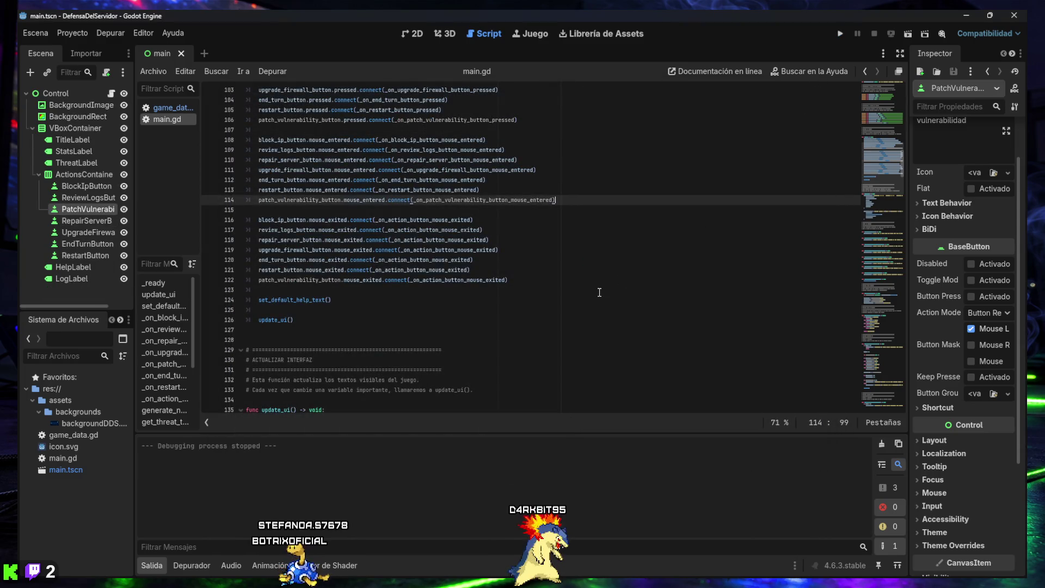
Step: Collapse the Salida output panel while scrolling main.gd, then run the game again
{"action": "scroll", "coordinate": [571, 296], "scroll_direction": "down", "scroll_amount": 5}
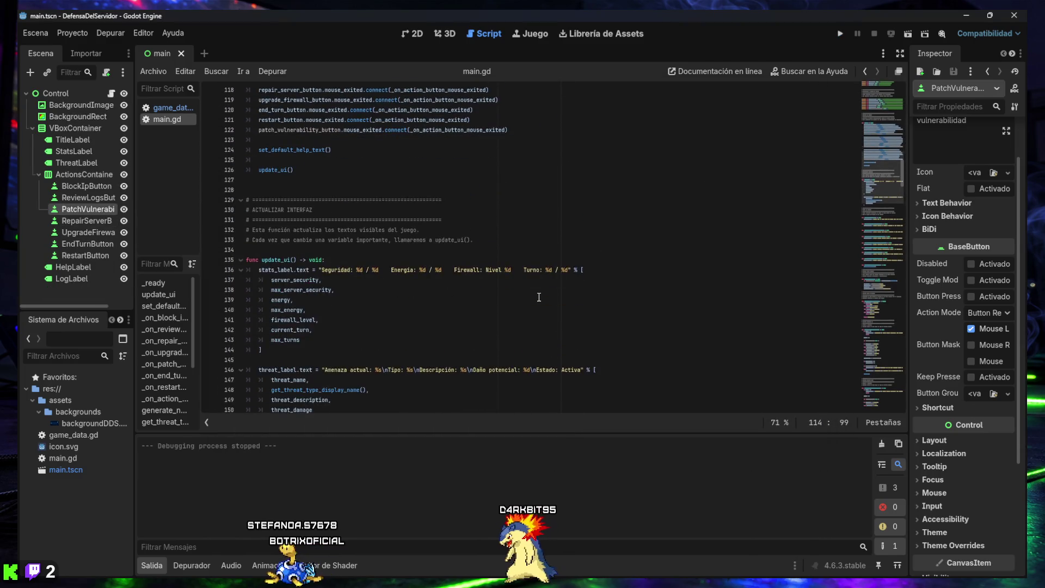
{"action": "scroll", "coordinate": [538, 296], "scroll_direction": "up", "scroll_amount": 6}
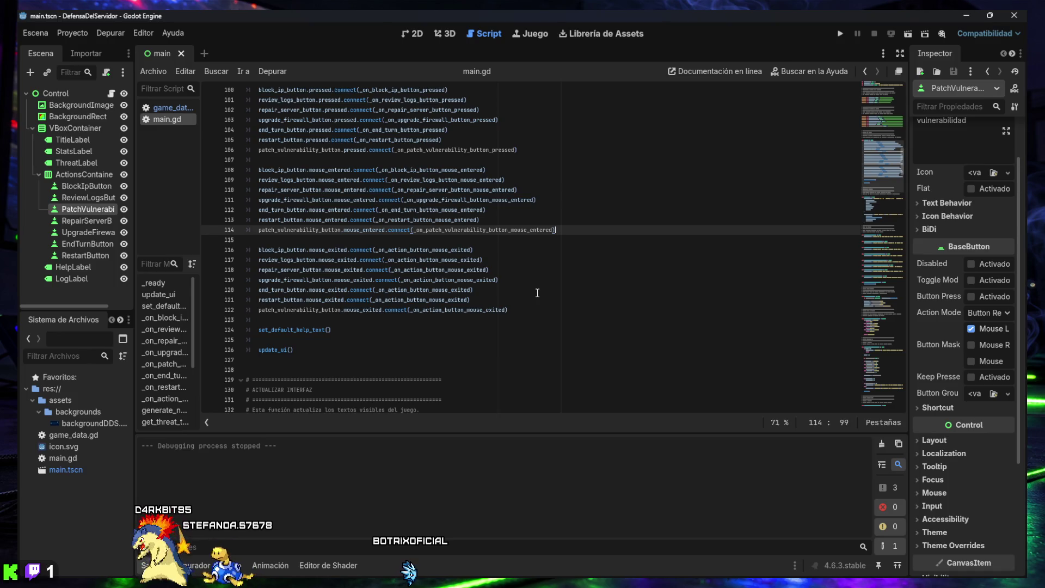
{"action": "left_click", "coordinate": [155, 564]}
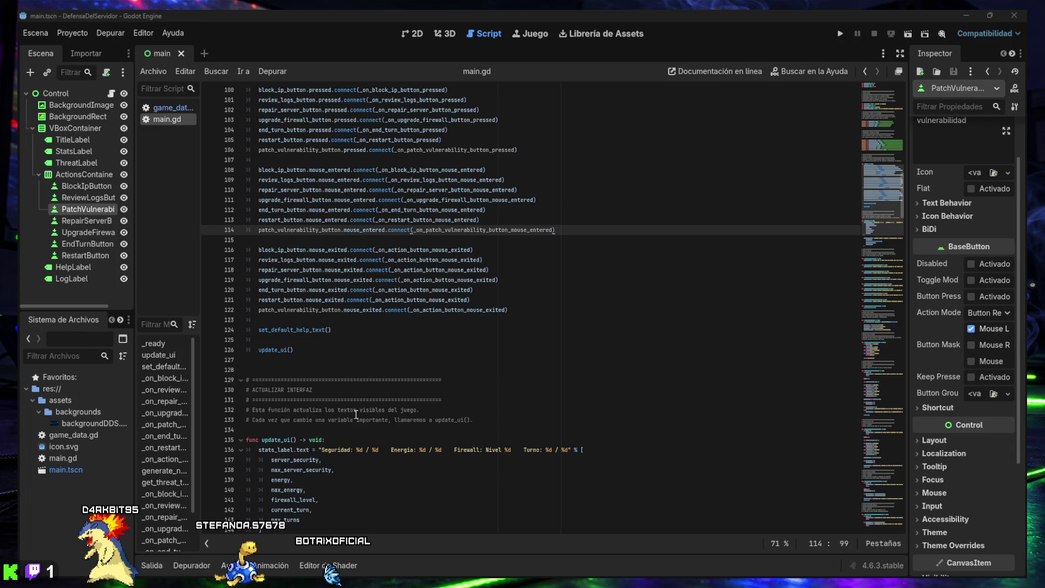
{"action": "scroll", "coordinate": [352, 371], "scroll_direction": "down", "scroll_amount": 9}
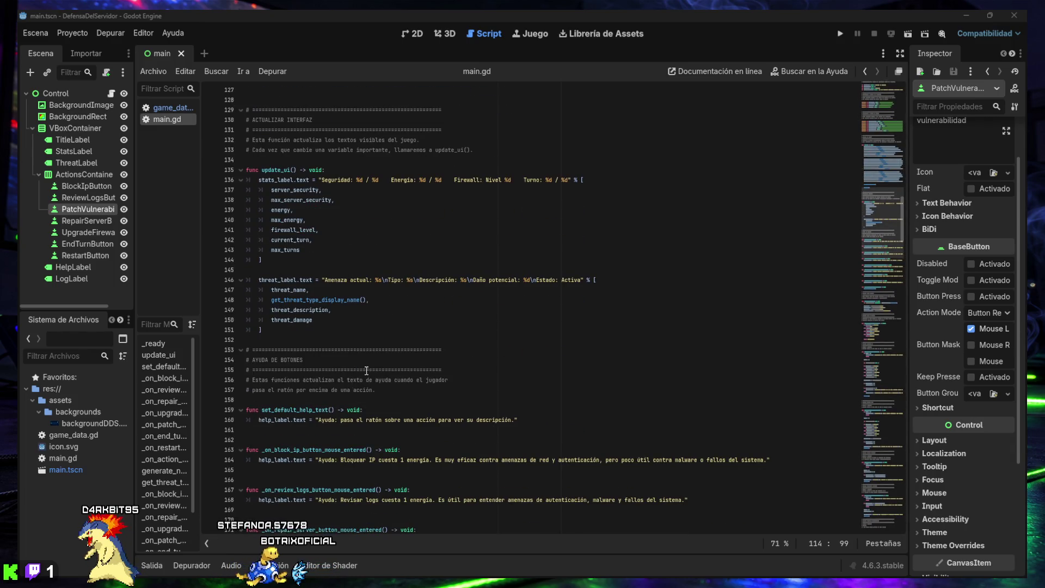
{"action": "scroll", "coordinate": [673, 182], "scroll_direction": "up", "scroll_amount": 3}
{"action": "left_click", "coordinate": [839, 34]}
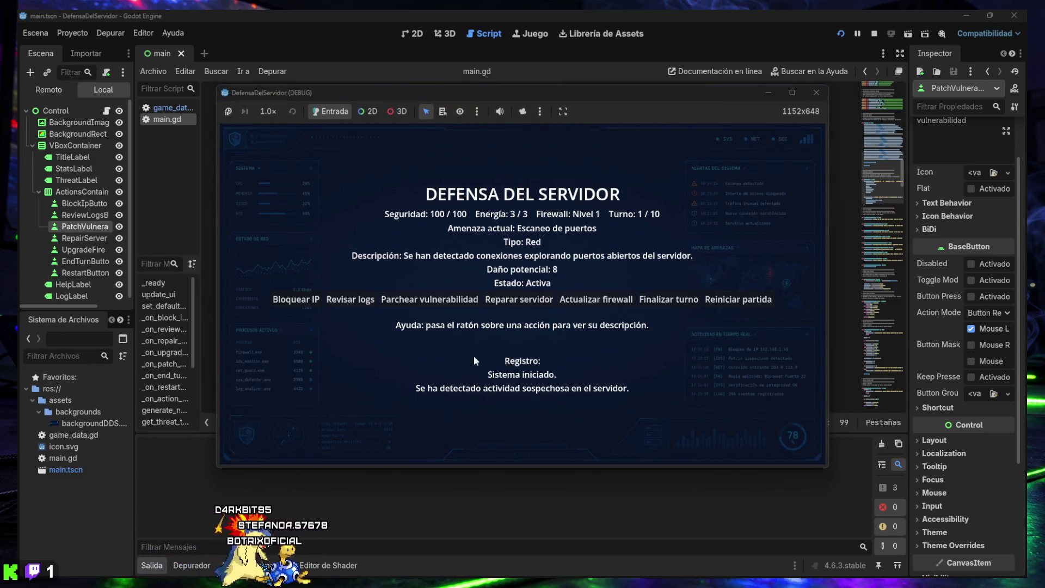
Step: Move the relaunched game window lower, with a turn-1 match facing Escaneo de puertos
{"action": "mouse_move", "coordinate": [707, 308]}
{"action": "mouse_move", "coordinate": [484, 307]}
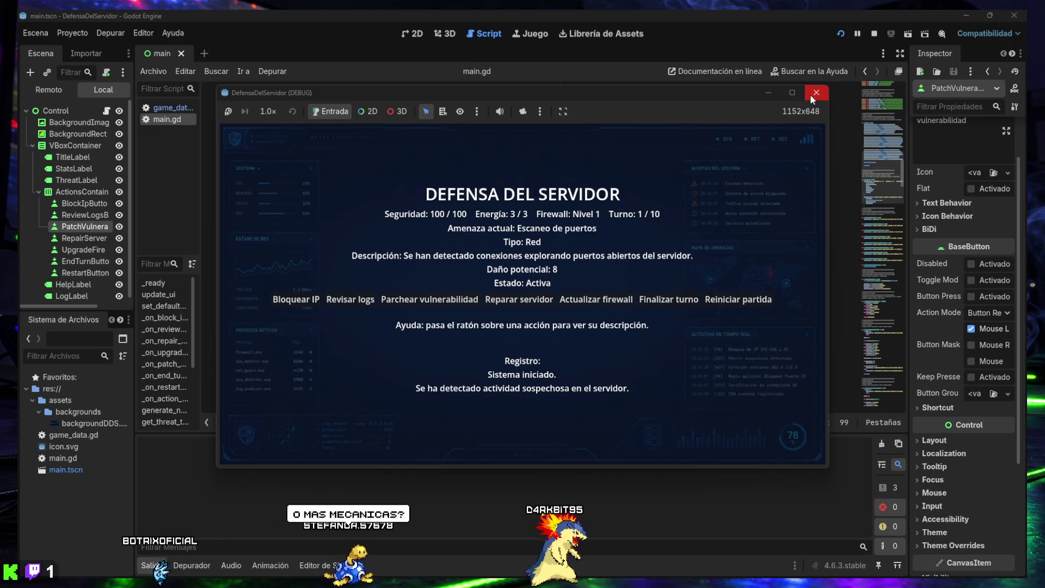
{"action": "mouse_move", "coordinate": [551, 93]}
{"action": "left_mouse_down"}
{"action": "mouse_move", "coordinate": [517, 424]}
{"action": "mouse_move", "coordinate": [553, 119]}
{"action": "mouse_move", "coordinate": [543, 94]}
{"action": "left_mouse_up"}
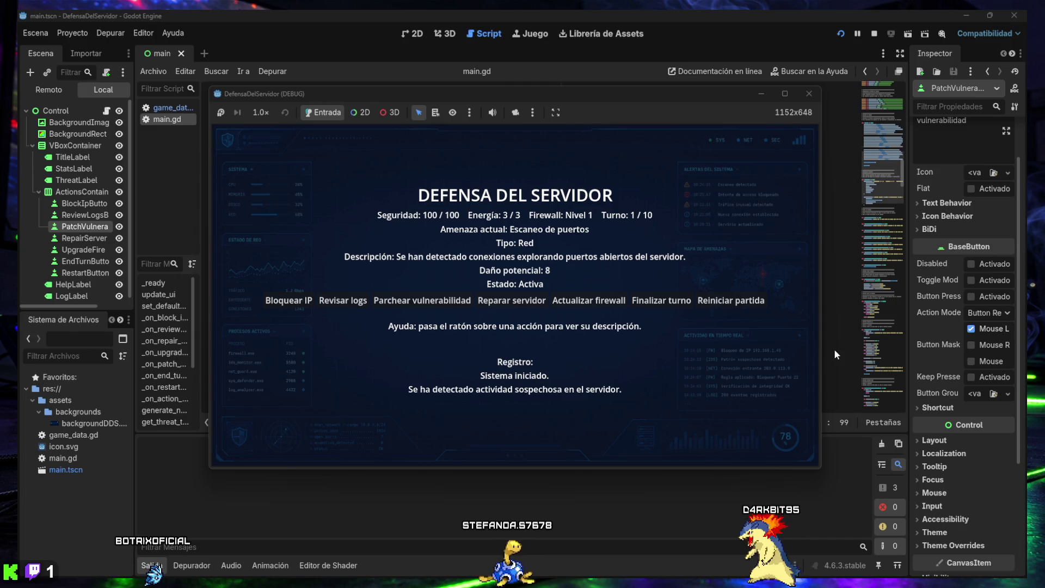
Step: Restart the match, patch the vulnerability, review logs, and end turn 1
{"action": "left_click", "coordinate": [722, 305]}
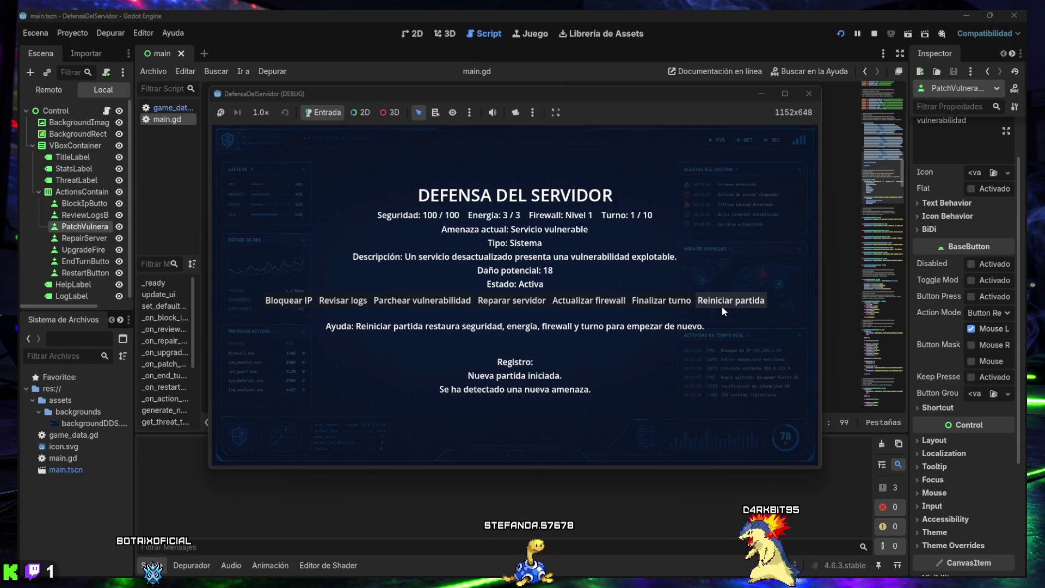
{"action": "left_click", "coordinate": [440, 298]}
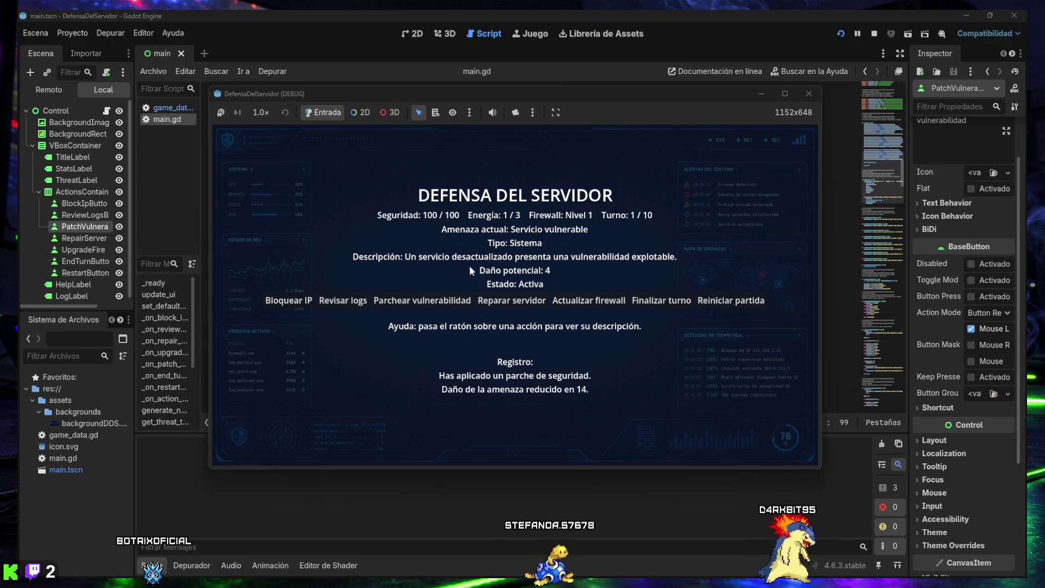
{"action": "left_click", "coordinate": [340, 302]}
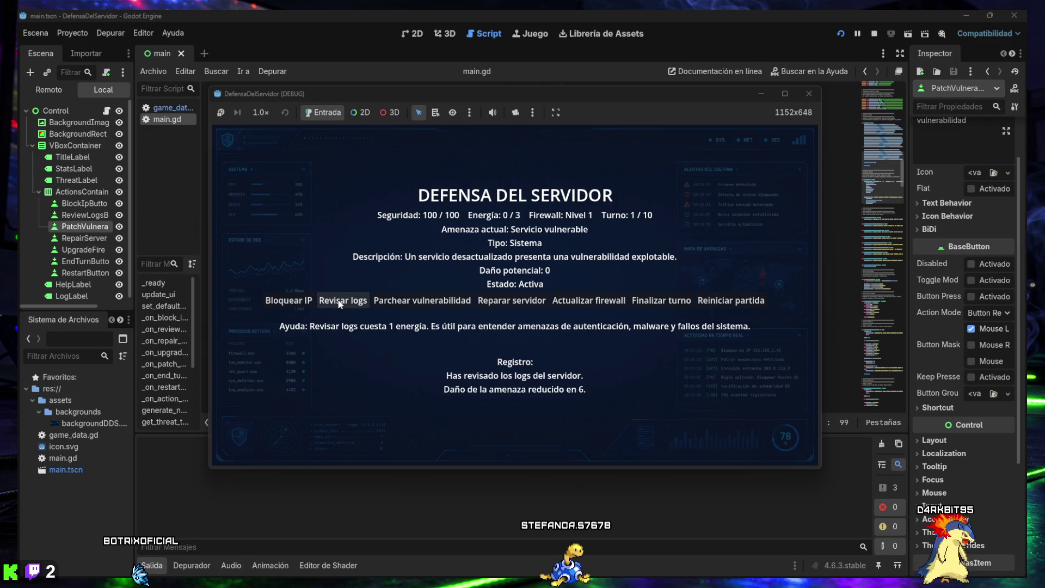
{"action": "left_click", "coordinate": [656, 302]}
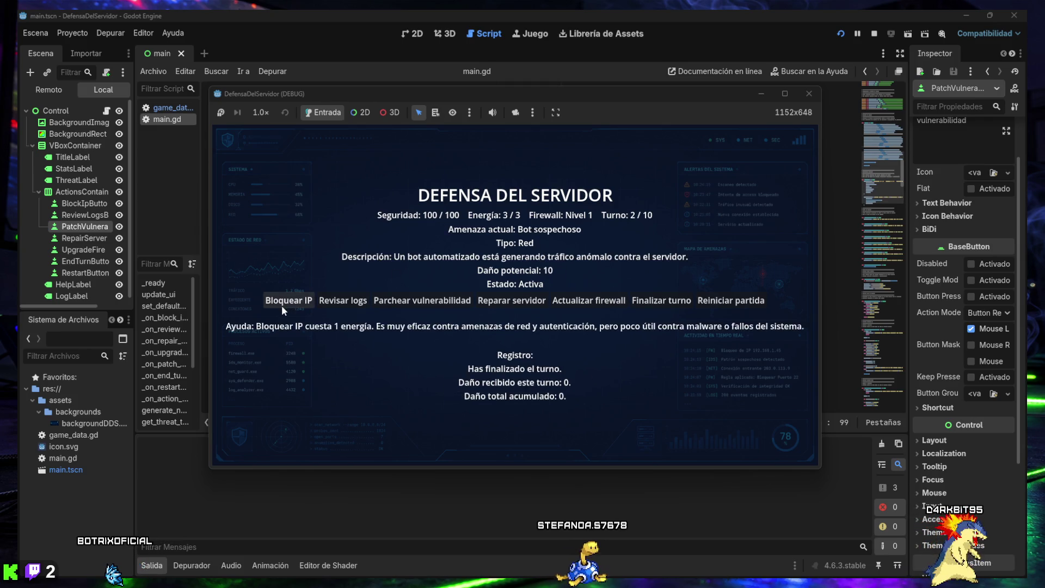
Step: Block the suspicious bot's IP on turns 2 and 3, reaching turn 4 at 100/100 security
{"action": "left_click", "coordinate": [282, 306]}
{"action": "left_click", "coordinate": [655, 303]}
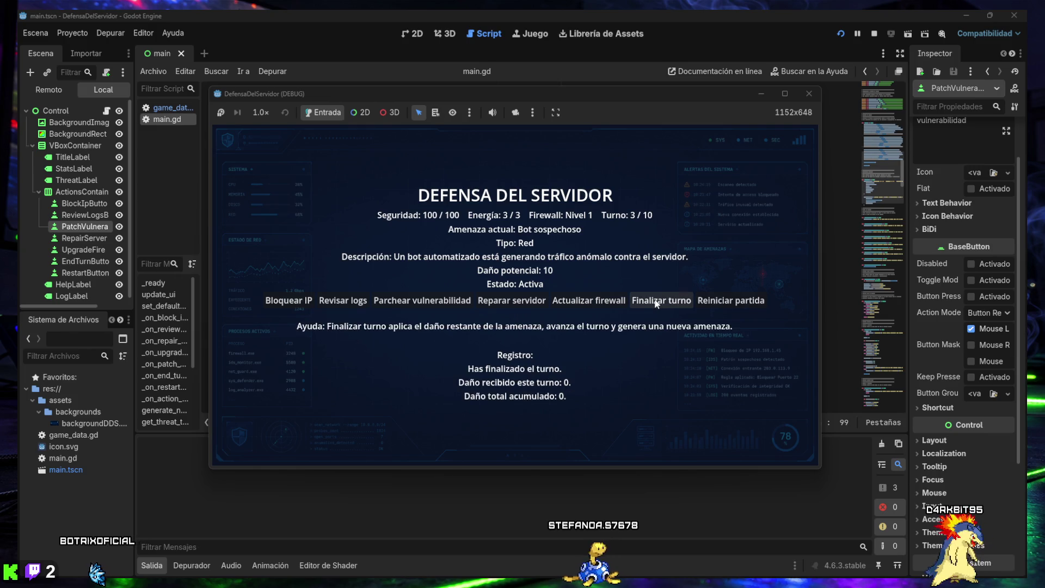
{"action": "left_click", "coordinate": [307, 302]}
{"action": "left_click", "coordinate": [655, 303]}
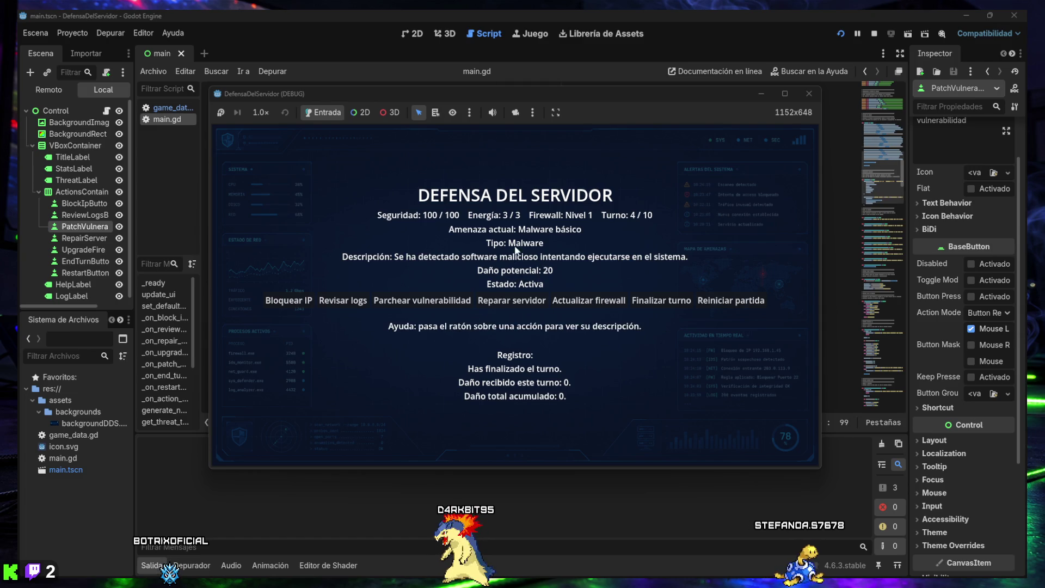
Step: Review logs twice against Malware básico, end turn 4, and repair the server to full
{"action": "mouse_move", "coordinate": [267, 298]}
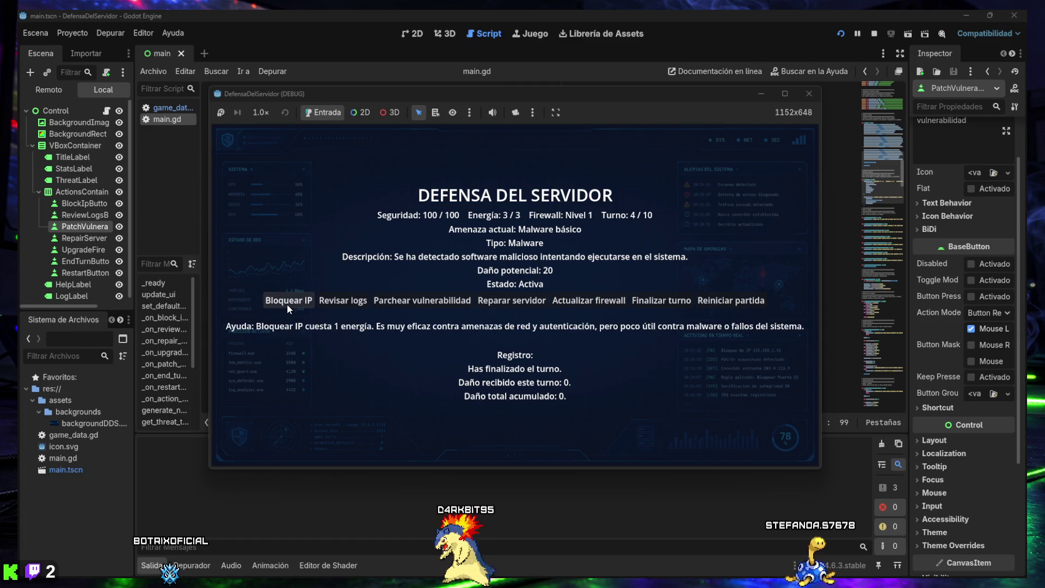
{"action": "left_click", "coordinate": [342, 301]}
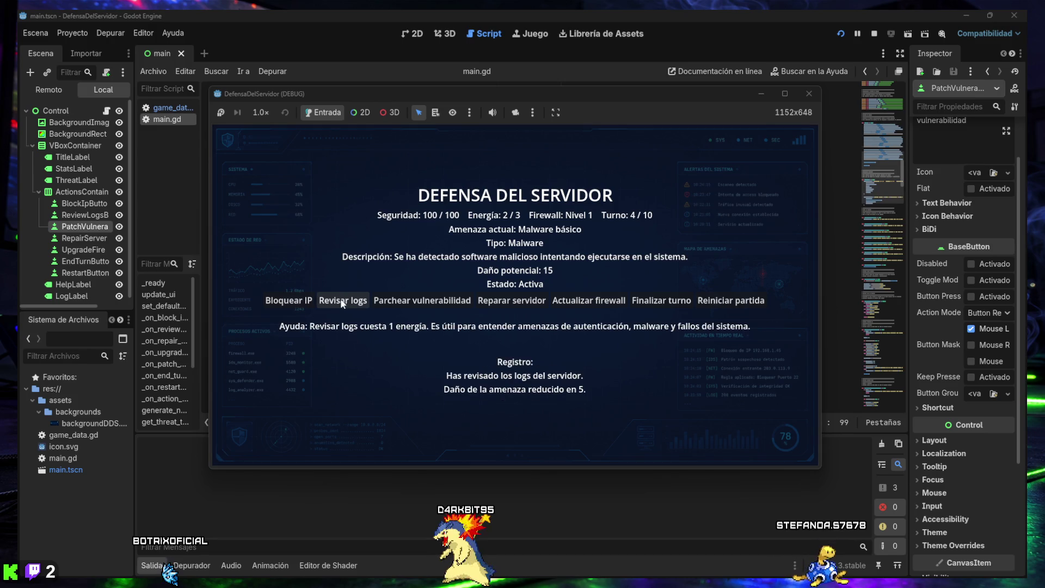
{"action": "left_click", "coordinate": [342, 302]}
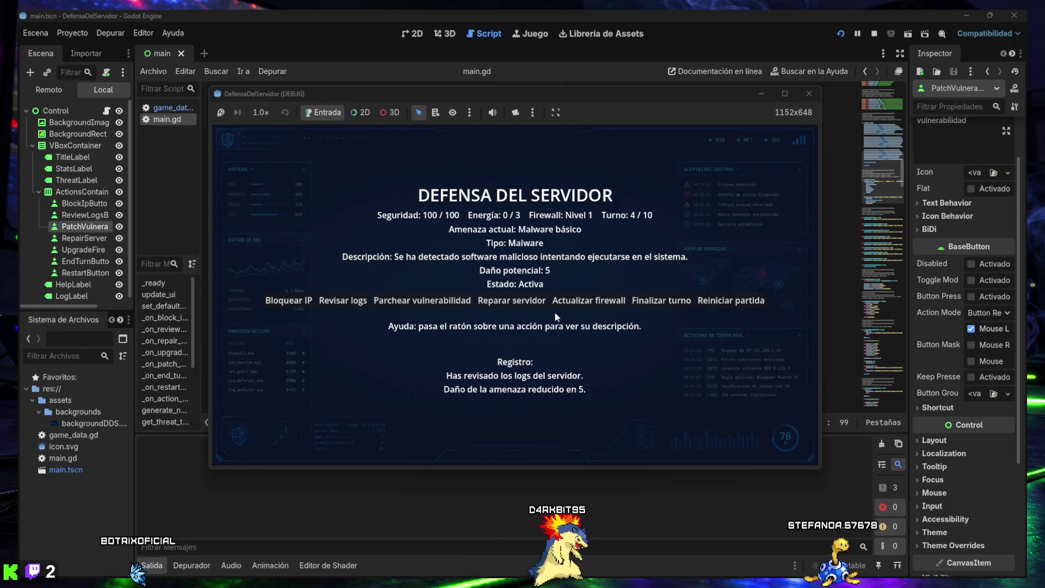
{"action": "left_click", "coordinate": [661, 302]}
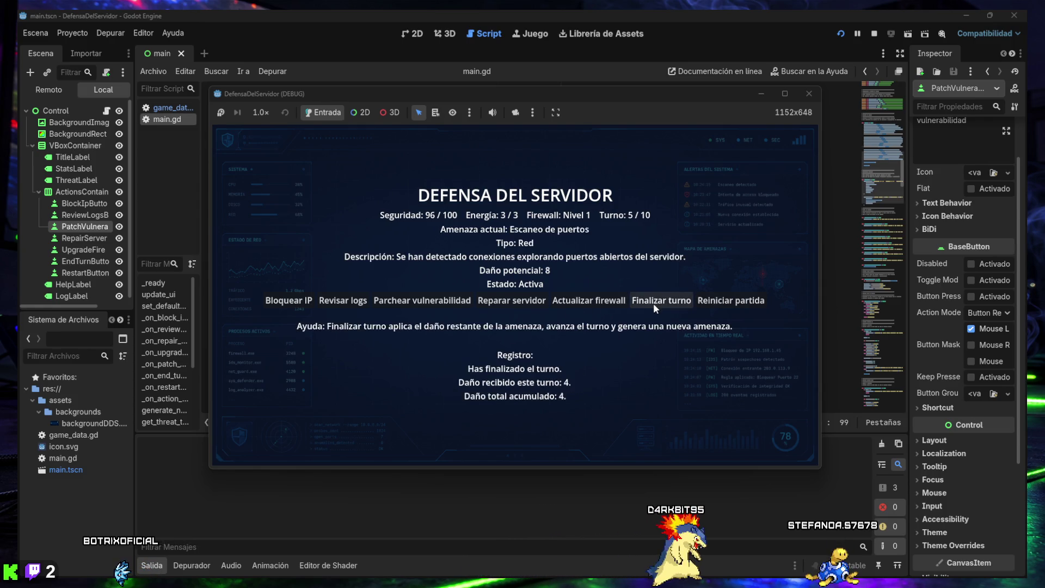
{"action": "left_click", "coordinate": [511, 303]}
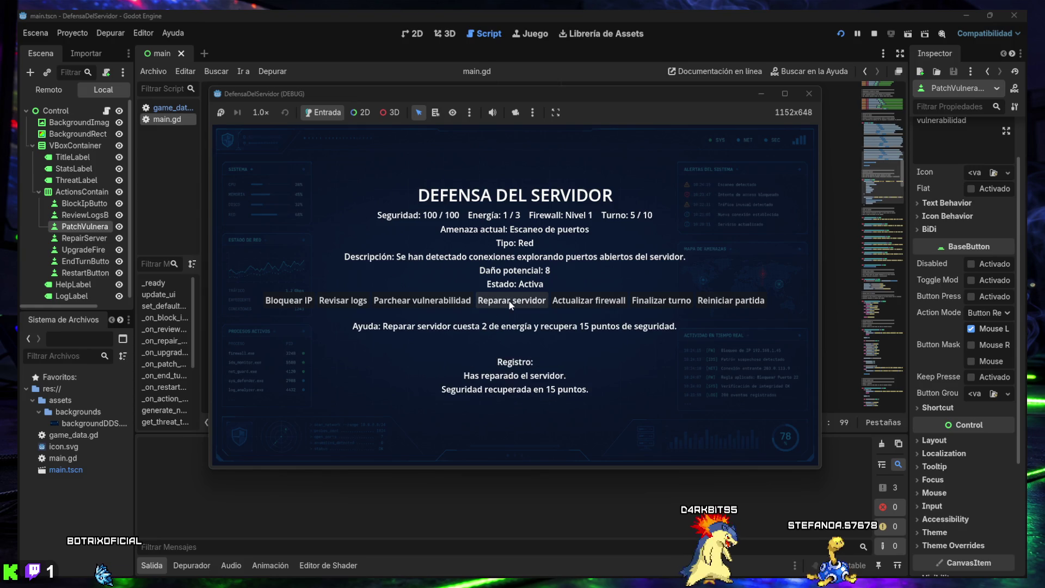
Step: Block IPs on turns 5 and 6, then review logs twice to cut ransomware damage to 7
{"action": "left_click", "coordinate": [298, 298]}
{"action": "left_click", "coordinate": [652, 304]}
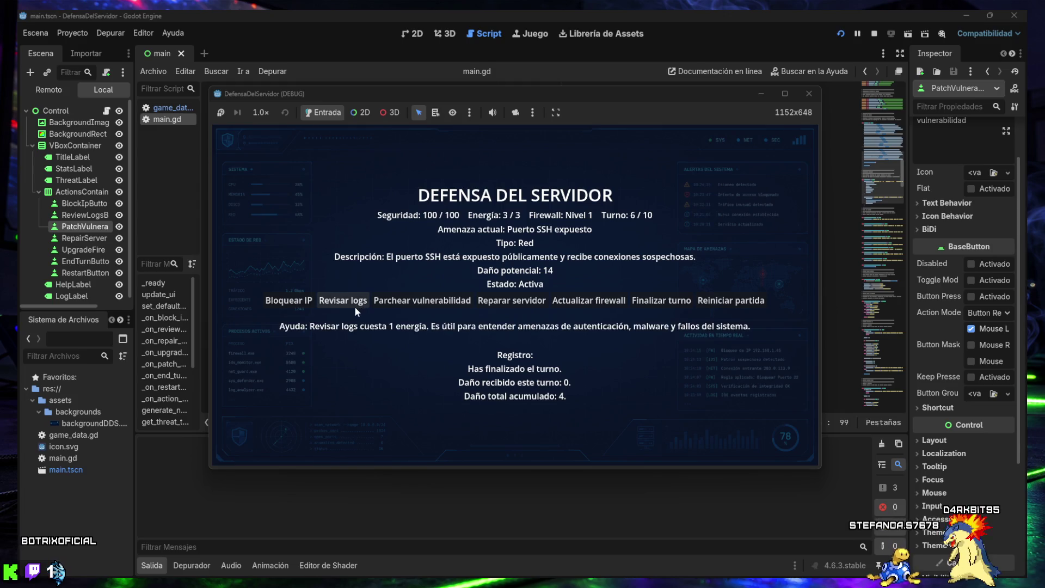
{"action": "left_click", "coordinate": [287, 306]}
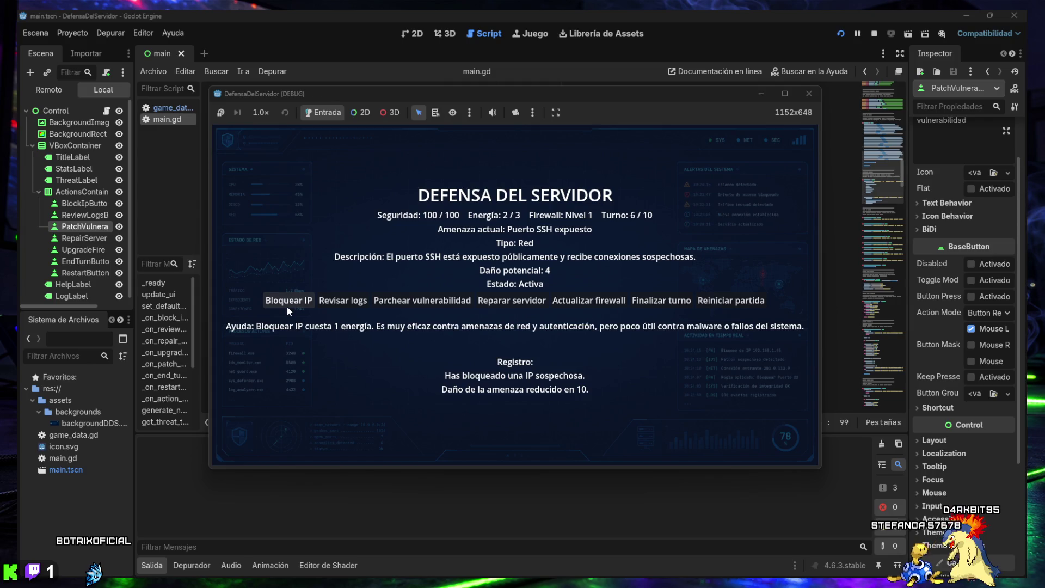
{"action": "left_click", "coordinate": [651, 303]}
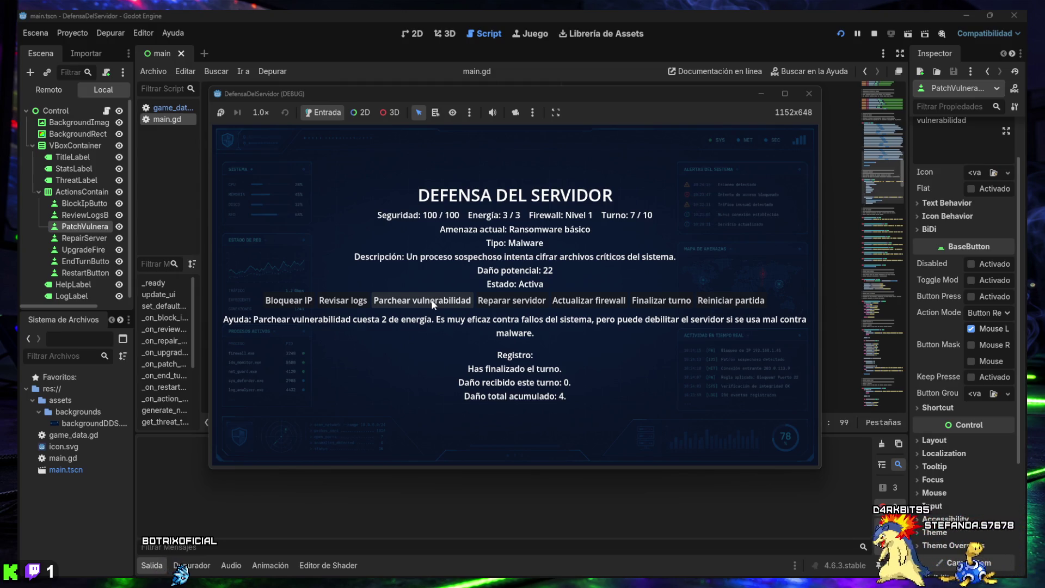
{"action": "left_click", "coordinate": [351, 303]}
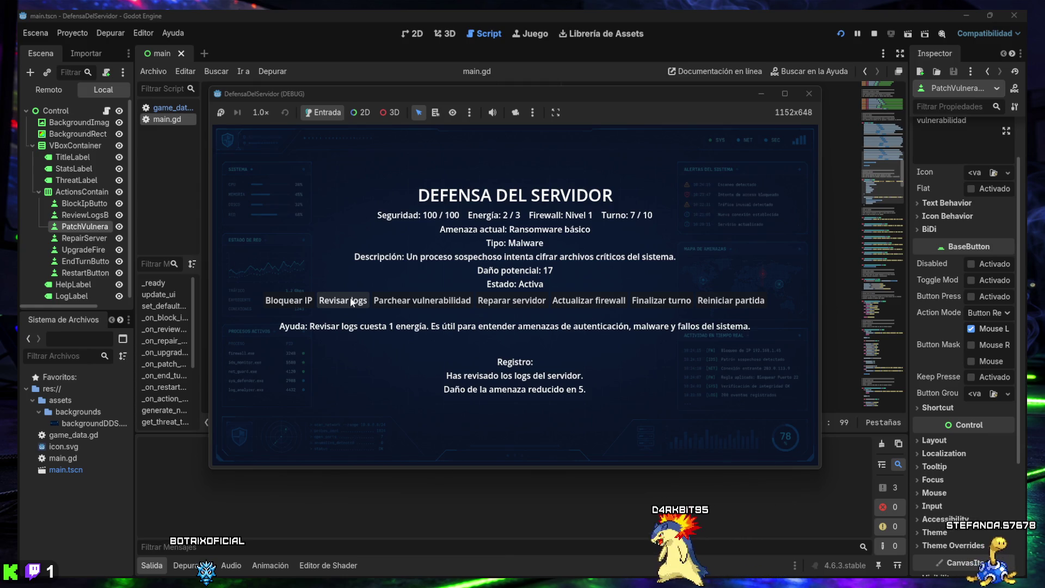
{"action": "left_click", "coordinate": [351, 302]}
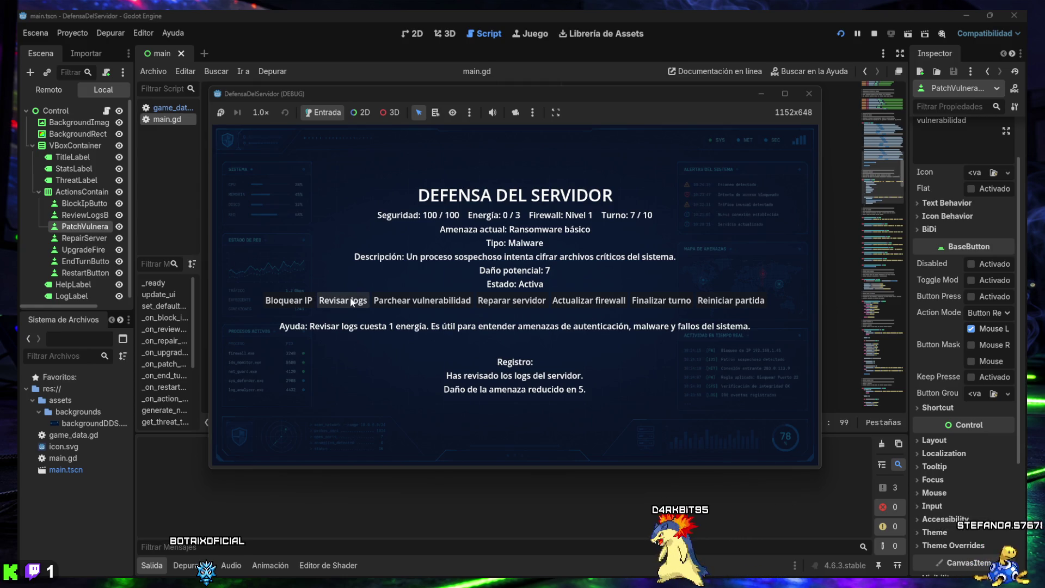
Step: Upgrade the firewall to Nivel 2, repair security to 89 on turn 9, block an IP, then close the game
{"action": "left_click", "coordinate": [644, 303]}
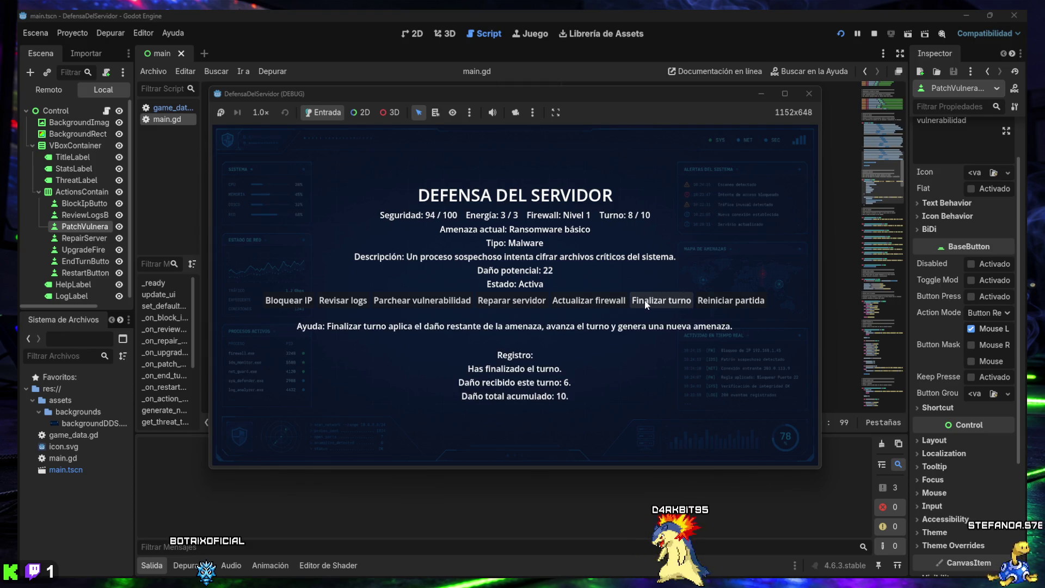
{"action": "left_click", "coordinate": [575, 306]}
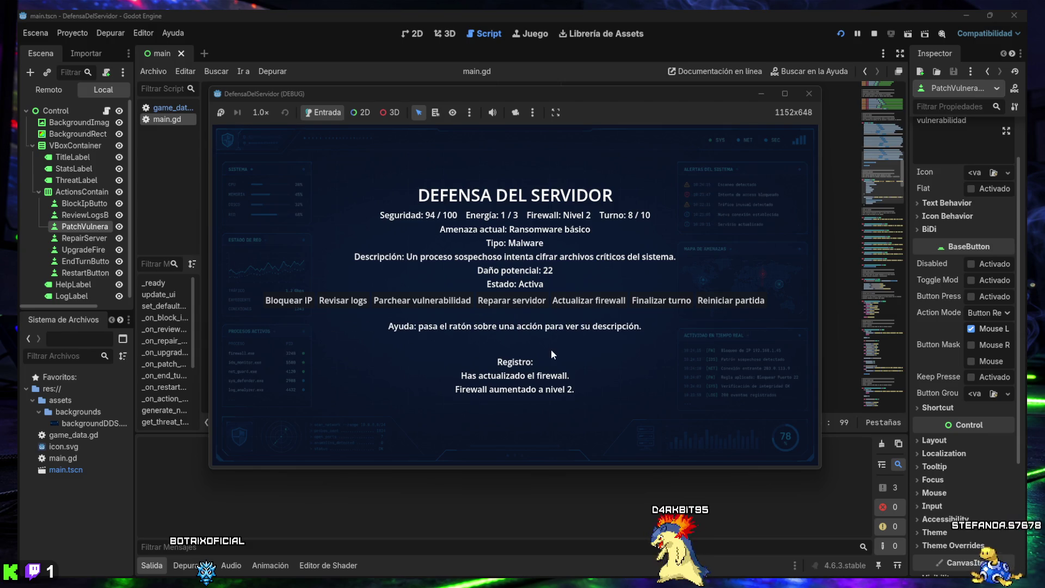
{"action": "left_click", "coordinate": [506, 305]}
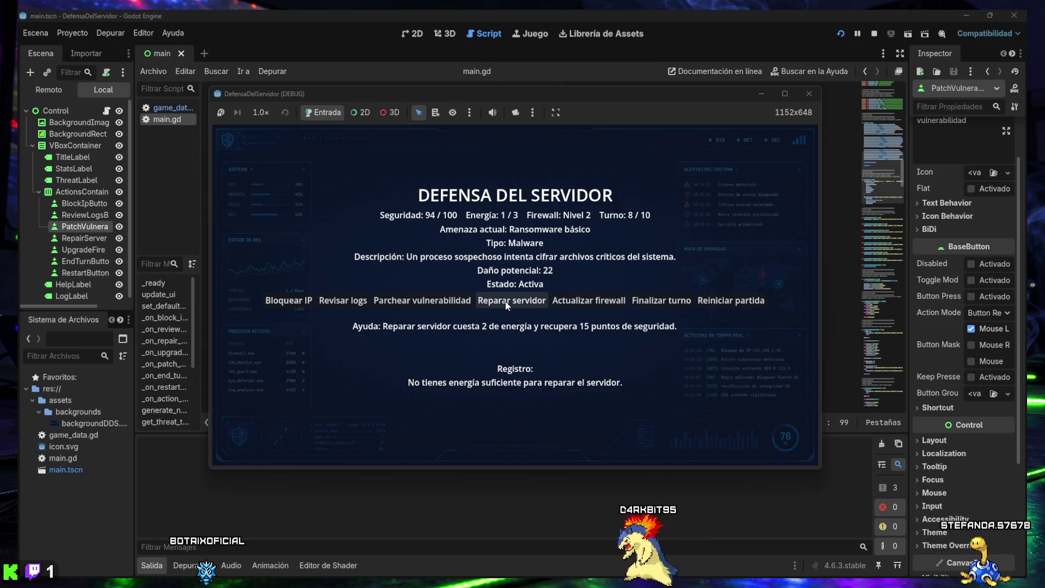
{"action": "left_click", "coordinate": [661, 302]}
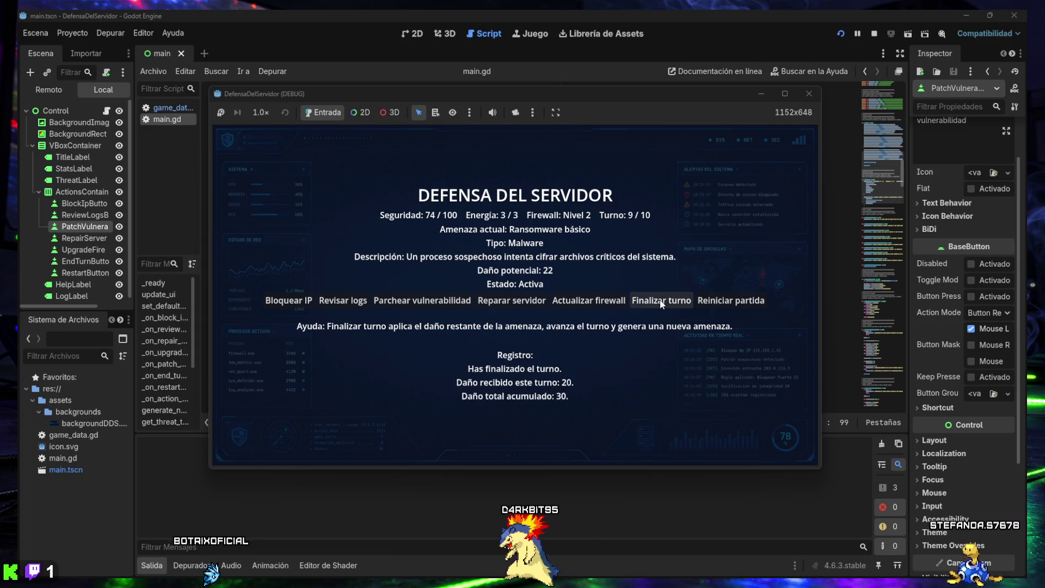
{"action": "left_click", "coordinate": [514, 302]}
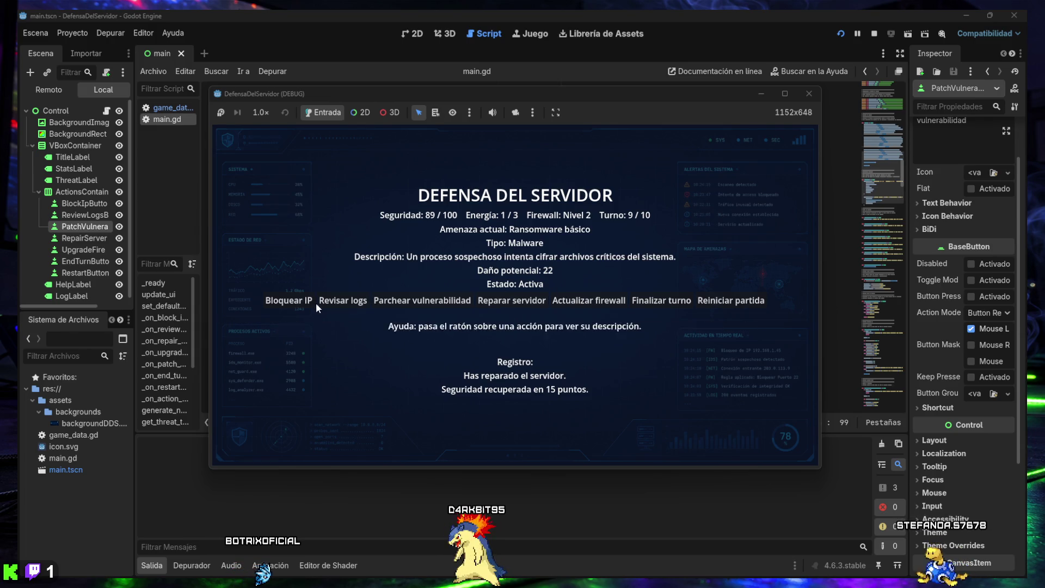
{"action": "left_click", "coordinate": [278, 302]}
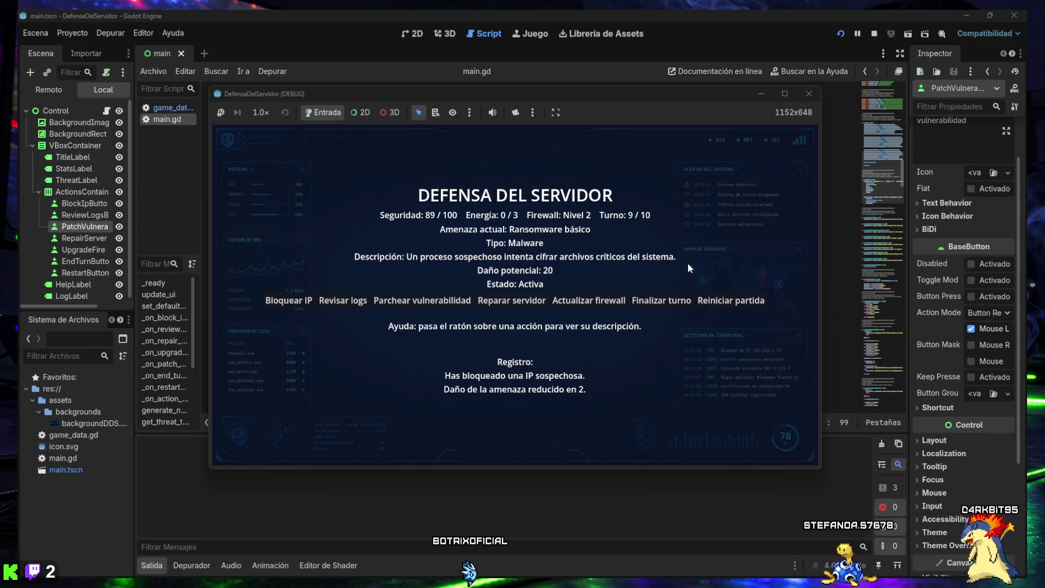
{"action": "left_click", "coordinate": [808, 93]}
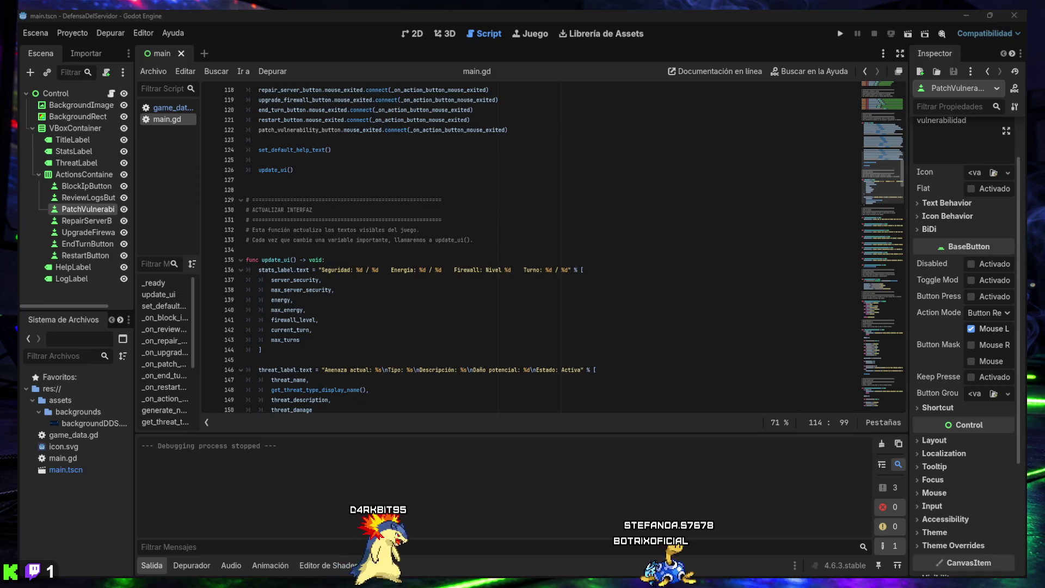
Step: Arrange ChatGPT in the right half beside a restored Godot window, showing the victory-types reply
{"action": "mouse_move", "coordinate": [732, 11]}
{"action": "left_mouse_down"}
{"action": "mouse_move", "coordinate": [672, 35]}
{"action": "mouse_move", "coordinate": [478, 154]}
{"action": "mouse_move", "coordinate": [59, 267]}
{"action": "left_mouse_up"}
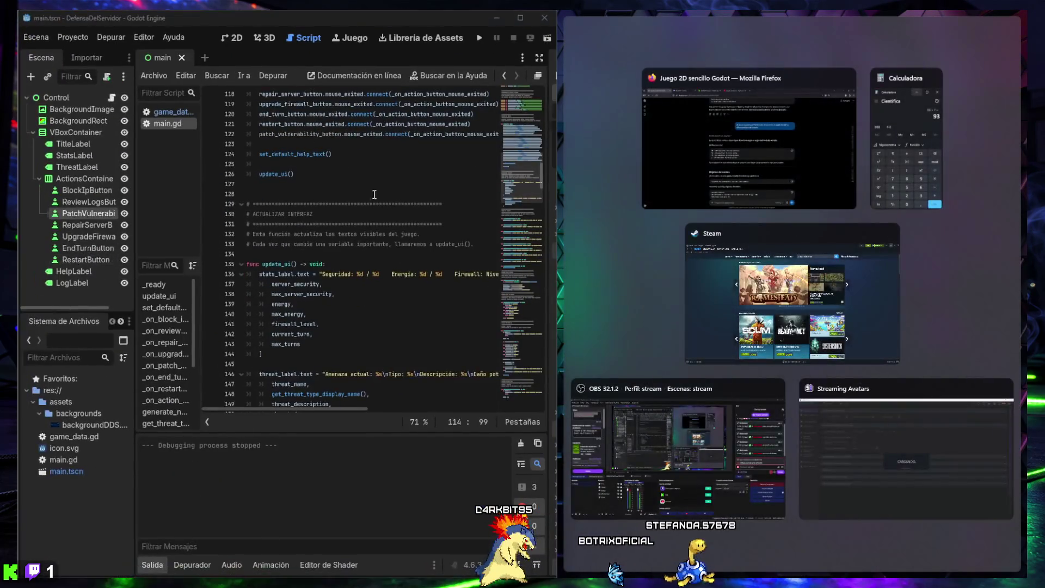
{"action": "left_click", "coordinate": [765, 127]}
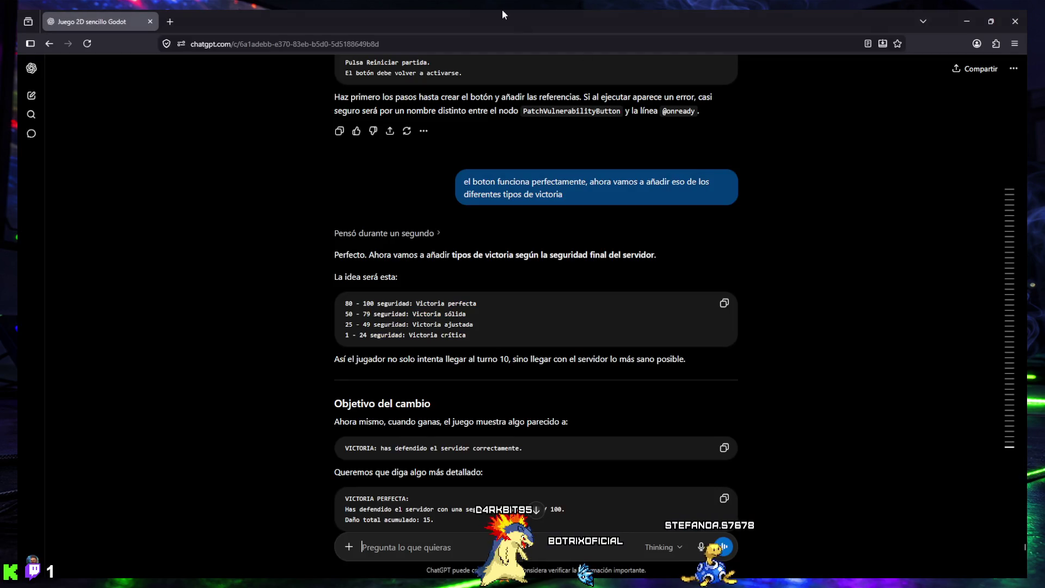
{"action": "mouse_move", "coordinate": [502, 8]}
{"action": "left_mouse_down"}
{"action": "mouse_move", "coordinate": [871, 196]}
{"action": "mouse_move", "coordinate": [1002, 319]}
{"action": "left_mouse_up"}
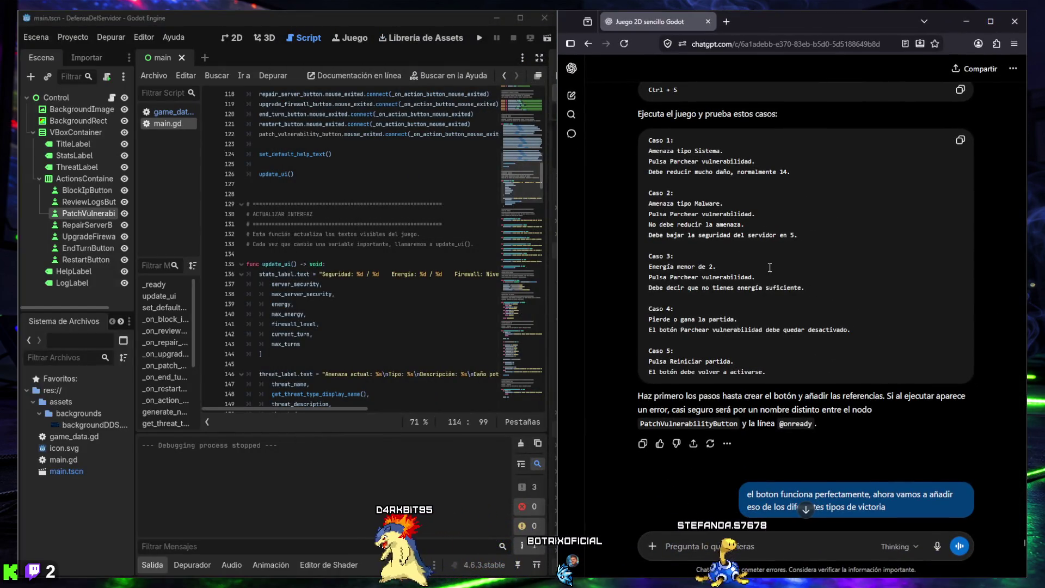
{"action": "scroll", "coordinate": [769, 267], "scroll_direction": "down", "scroll_amount": 8}
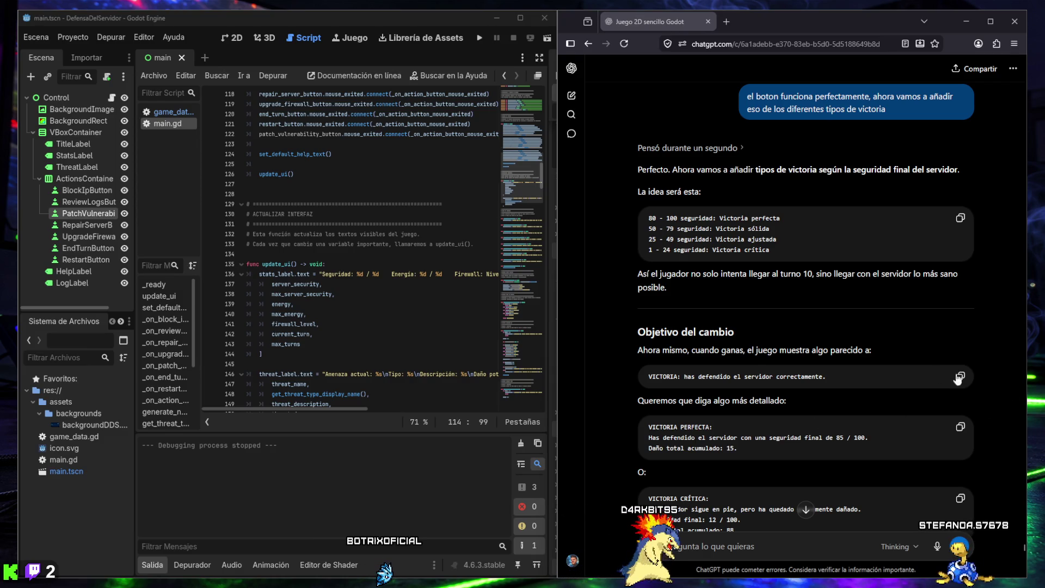
Step: Scroll ChatGPT's reply to the Paso 1 gdscript block with get_victory_message()
{"action": "scroll", "coordinate": [730, 306], "scroll_direction": "down", "scroll_amount": 2}
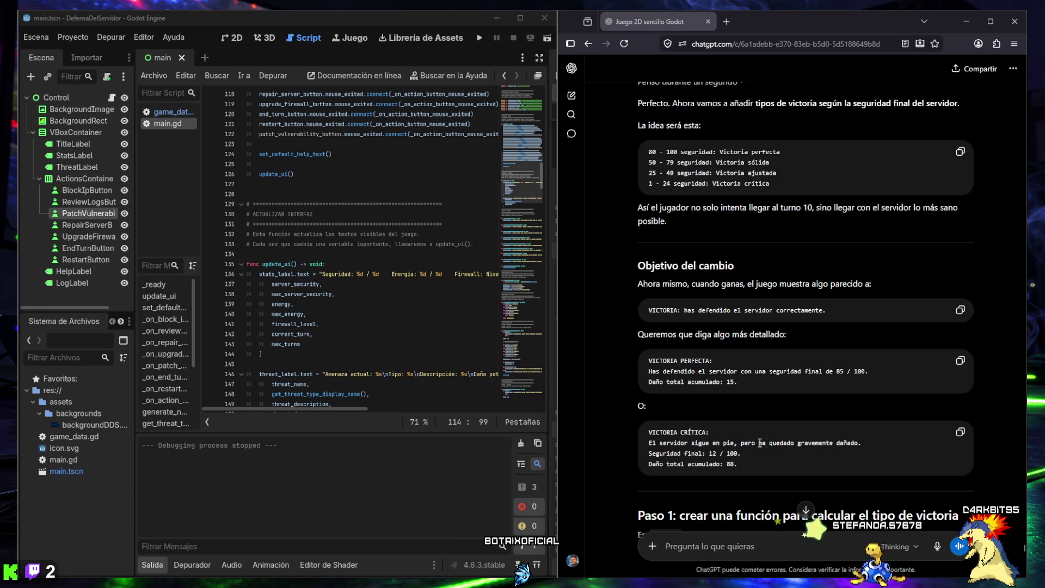
{"action": "scroll", "coordinate": [836, 443], "scroll_direction": "down", "scroll_amount": 3}
{"action": "scroll", "coordinate": [782, 407], "scroll_direction": "down", "scroll_amount": 3}
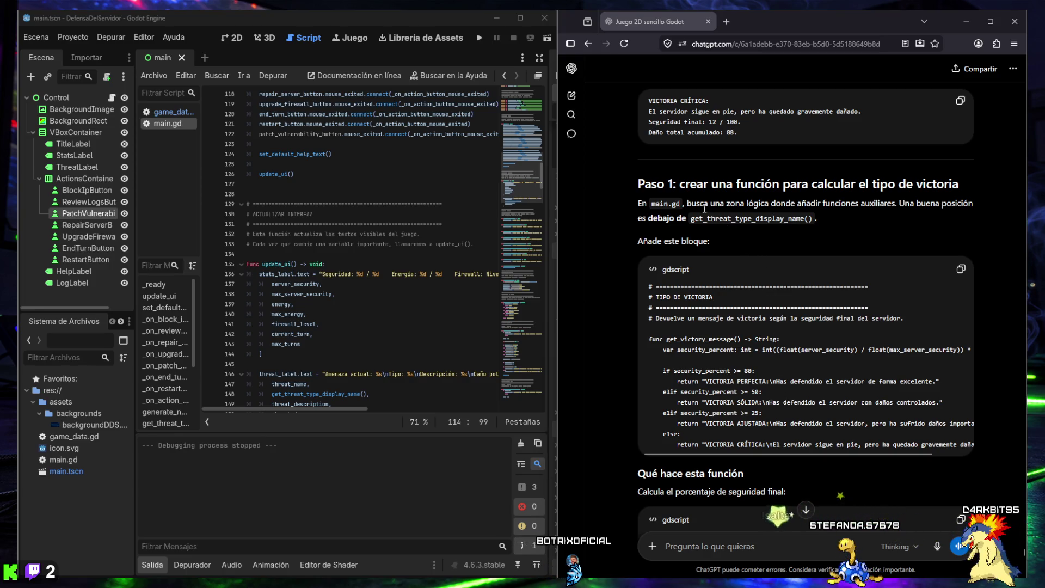
{"action": "scroll", "coordinate": [697, 202], "scroll_direction": "down", "scroll_amount": 1}
{"action": "scroll", "coordinate": [697, 201], "scroll_direction": "up", "scroll_amount": 3}
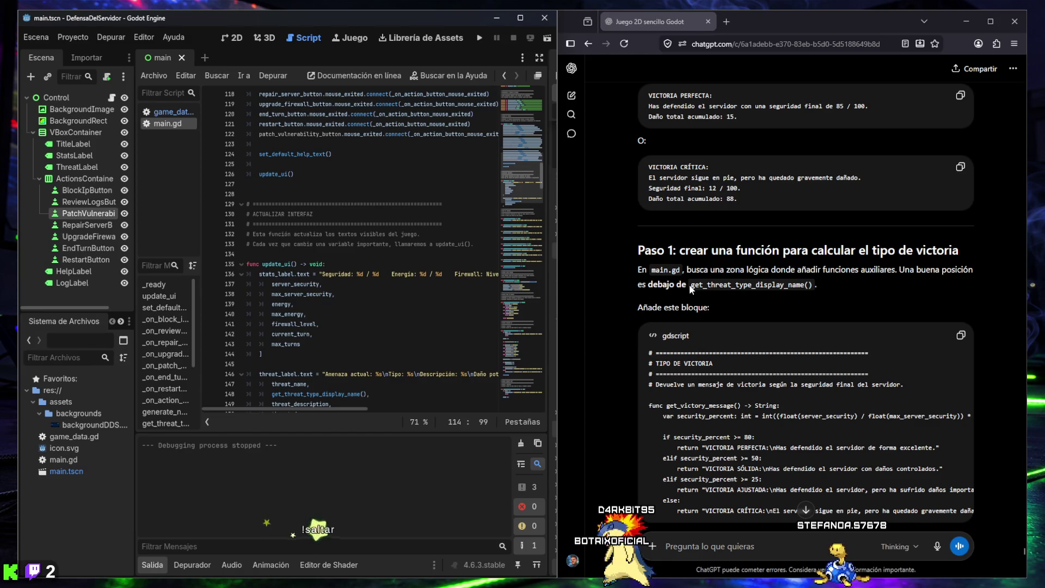
Step: Copy the function name get_threat_type_display_name() from ChatGPT's instructions
{"action": "left_click_drag", "start_coordinate": [691, 285], "coordinate": [819, 289]}
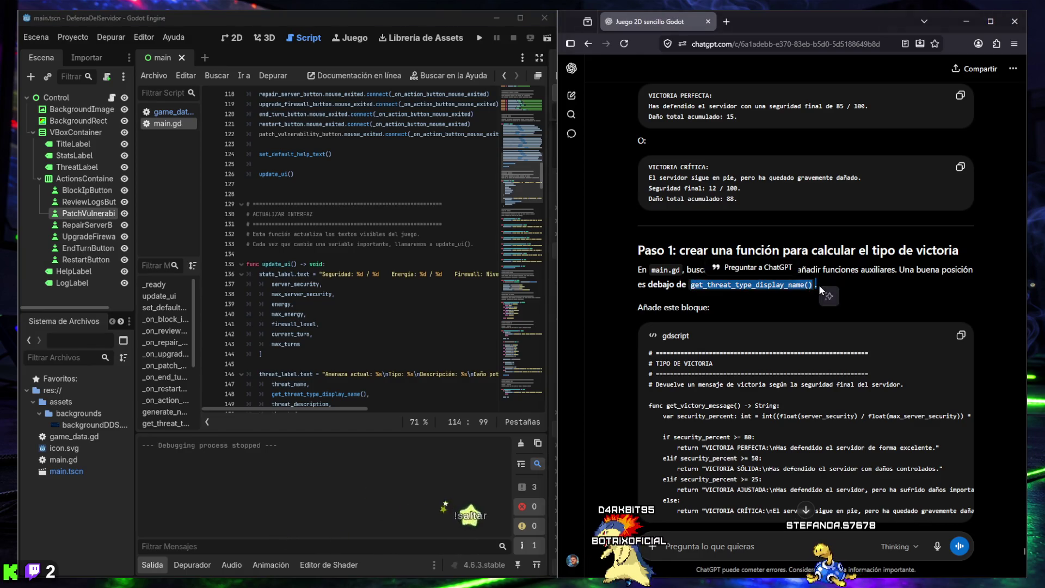
{"action": "left_click", "coordinate": [688, 284]}
{"action": "left_click_drag", "start_coordinate": [785, 290], "coordinate": [812, 288]}
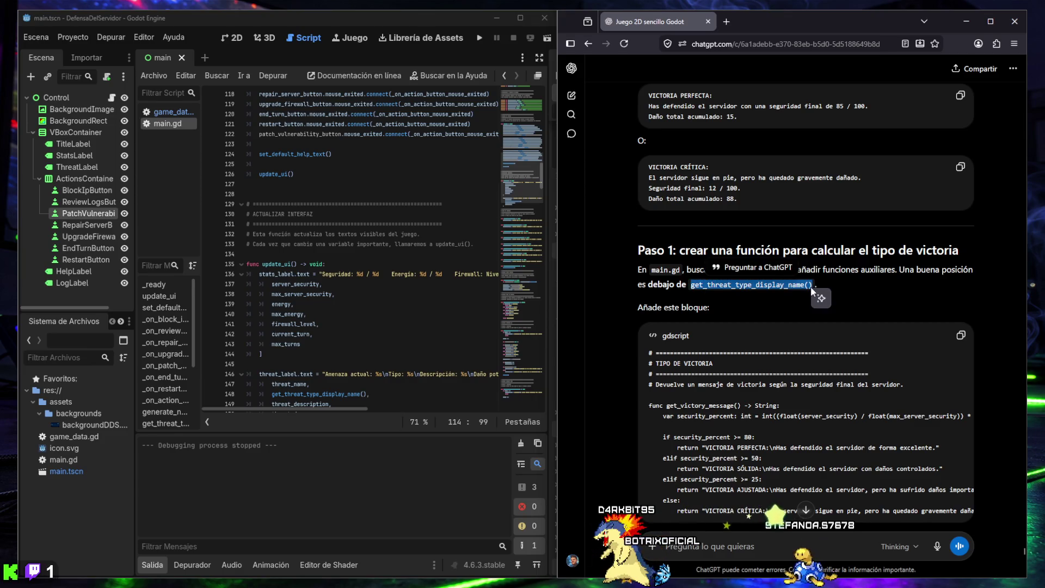
Step: Search main.gd for get_threat_type_display_name() and land on its definition at line 212
{"action": "left_click", "coordinate": [272, 334]}
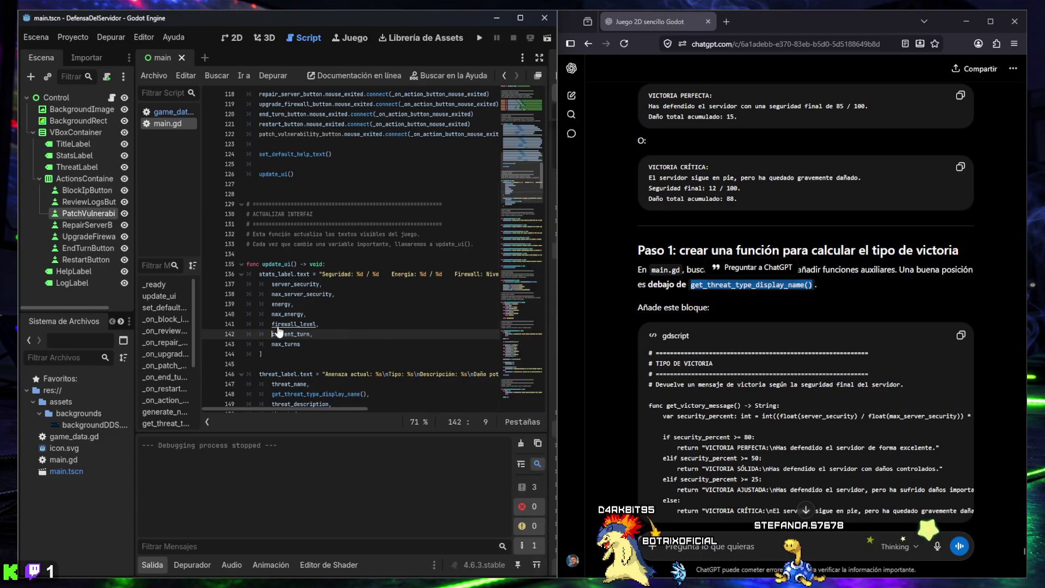
{"action": "key", "text": "ctrl+f"}
{"action": "key", "text": "ctrl+v"}
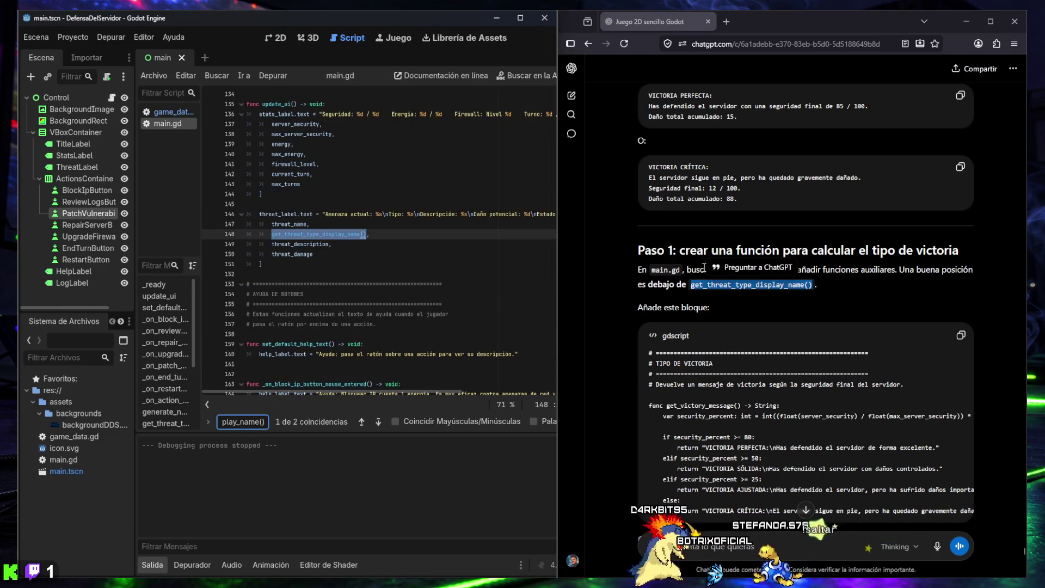
{"action": "left_click", "coordinate": [378, 422]}
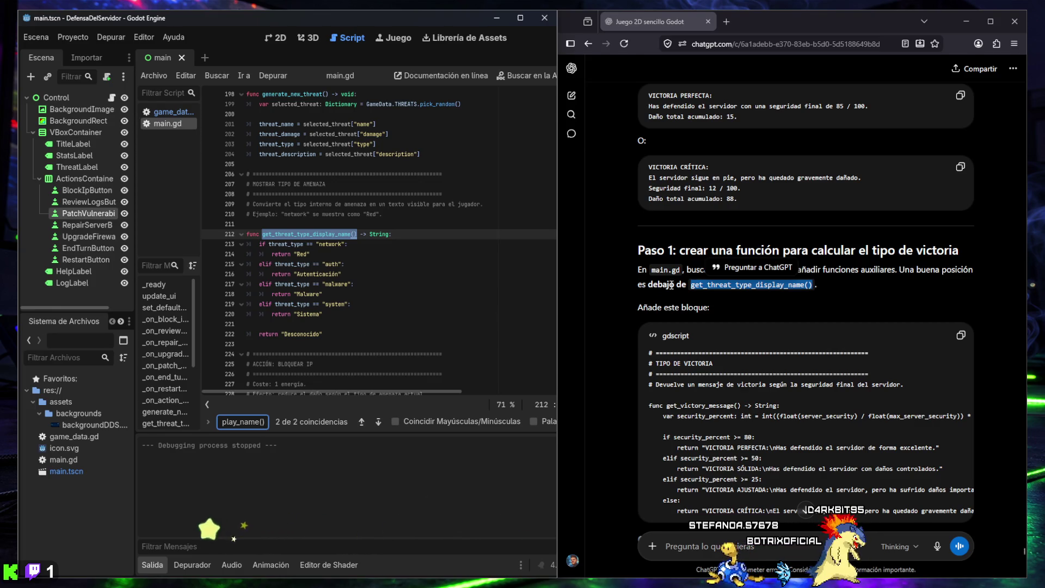
{"action": "scroll", "coordinate": [724, 289], "scroll_direction": "down", "scroll_amount": 2}
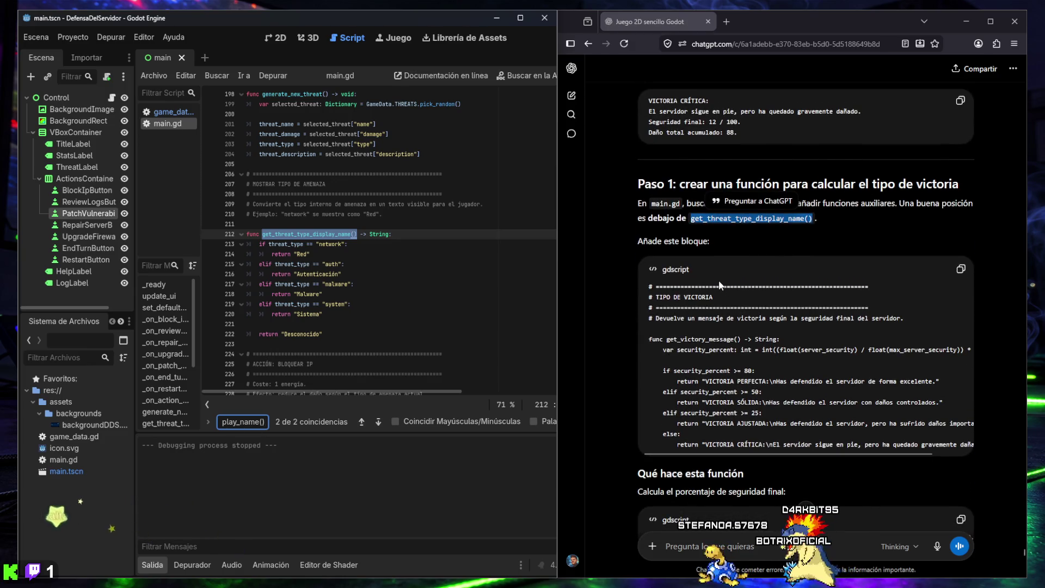
{"action": "left_click", "coordinate": [361, 422]}
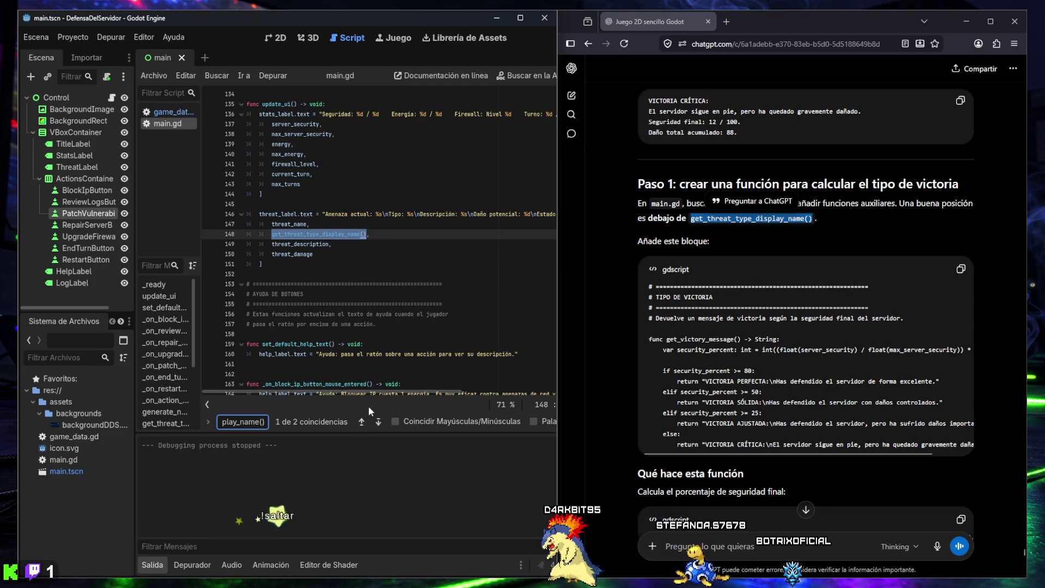
{"action": "scroll", "coordinate": [313, 208], "scroll_direction": "up", "scroll_amount": 2}
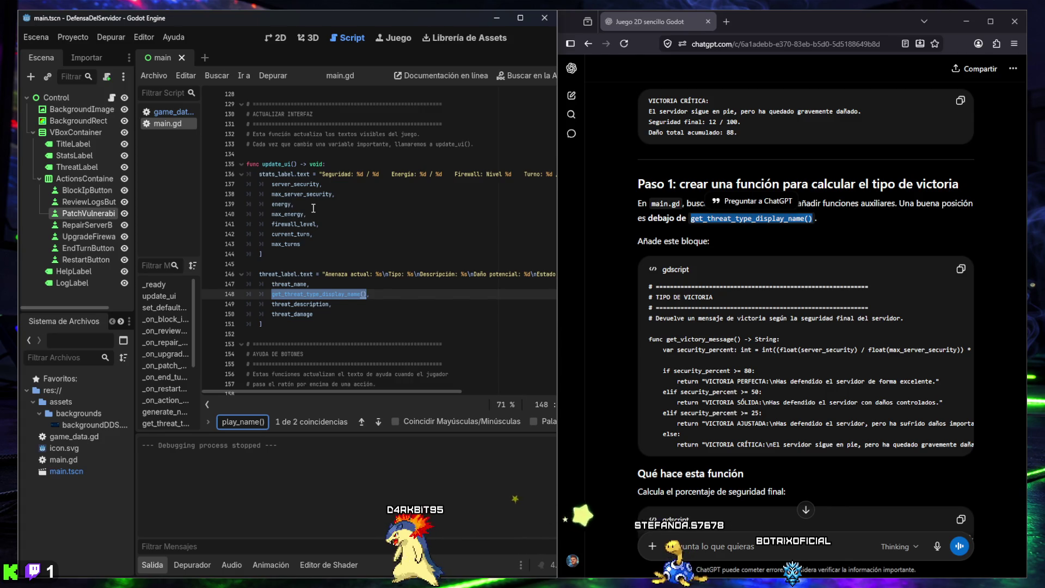
{"action": "scroll", "coordinate": [313, 209], "scroll_direction": "down", "scroll_amount": 1}
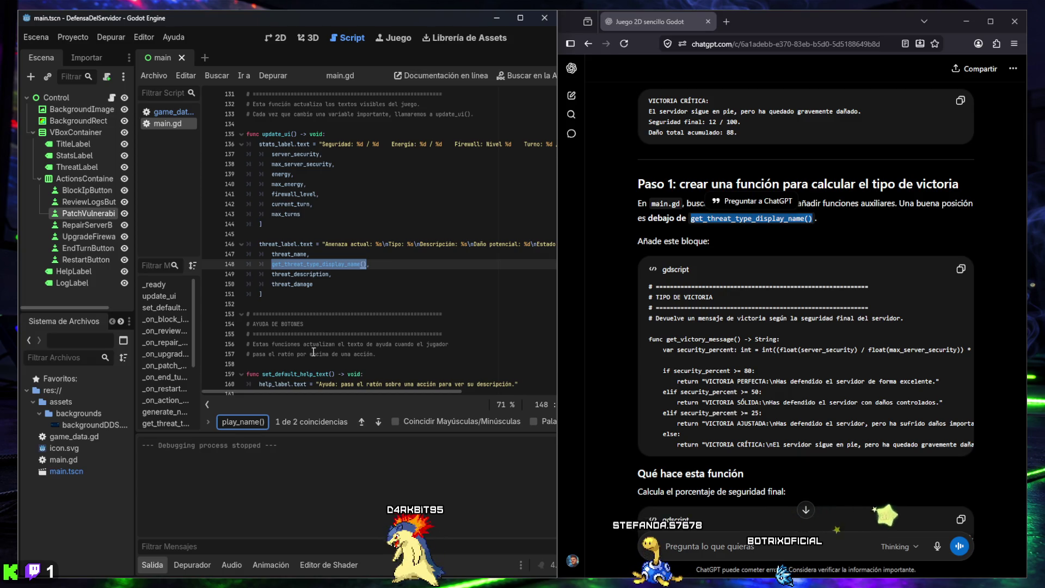
{"action": "left_click", "coordinate": [378, 422]}
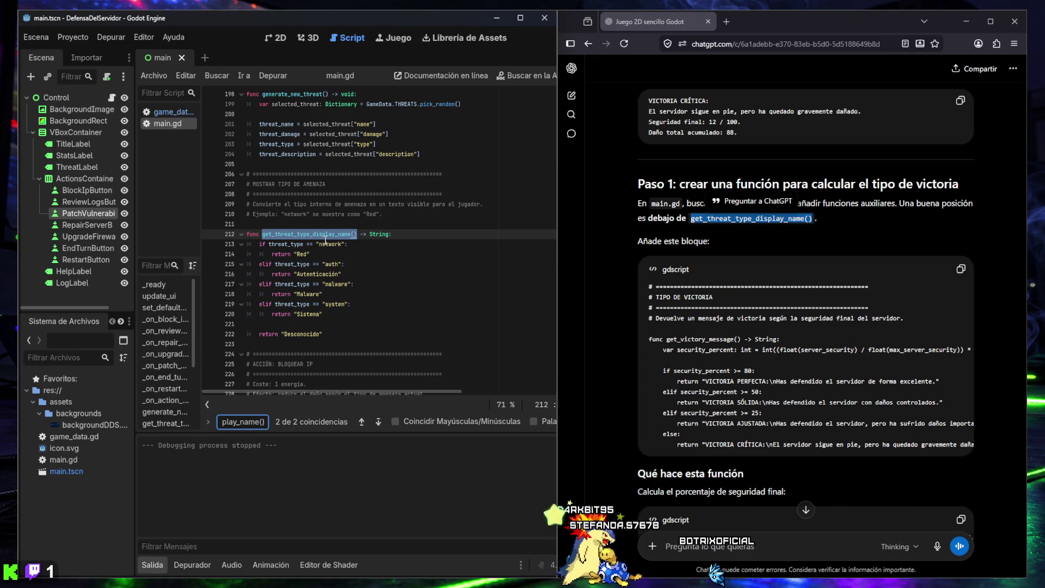
Step: Paste ChatGPT's get_victory_message() code into main.gd at line 224, below get_threat_type_display_name()
{"action": "left_click", "coordinate": [343, 341]}
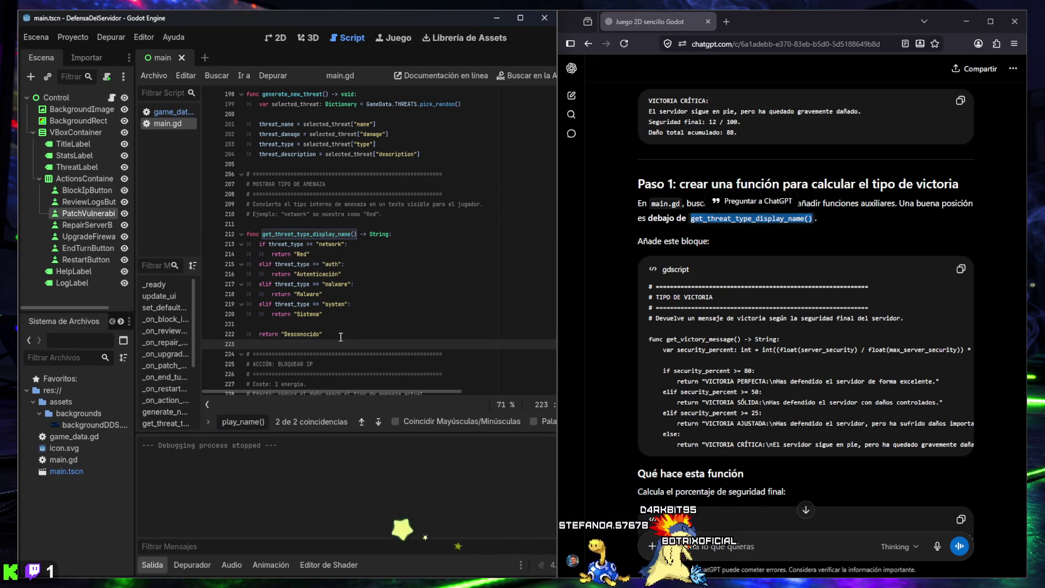
{"action": "key", "text": "Return"}
{"action": "key", "text": "Return"}
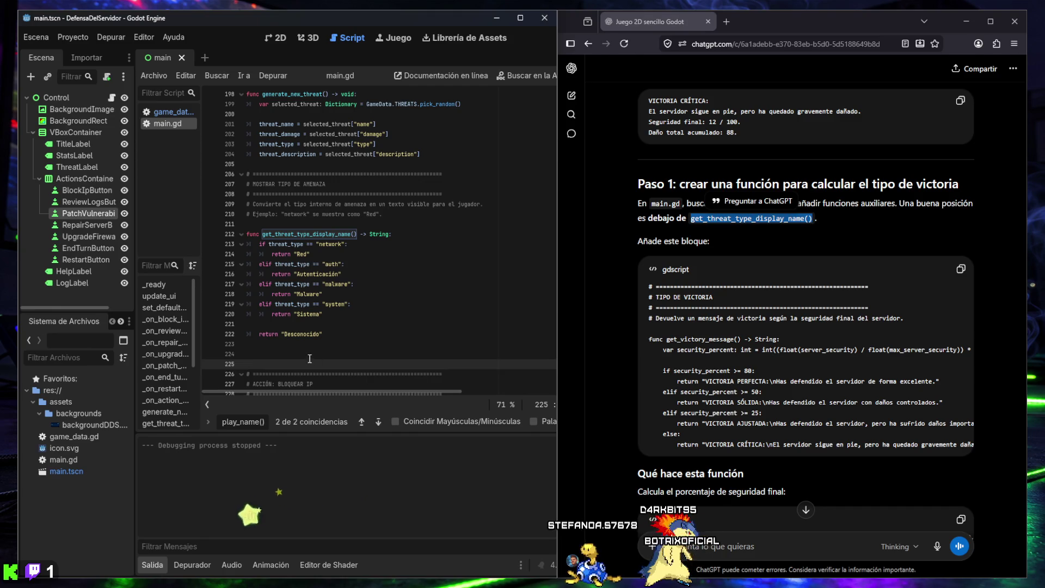
{"action": "left_click", "coordinate": [309, 358]}
{"action": "left_click", "coordinate": [961, 268]}
{"action": "left_click", "coordinate": [294, 353]}
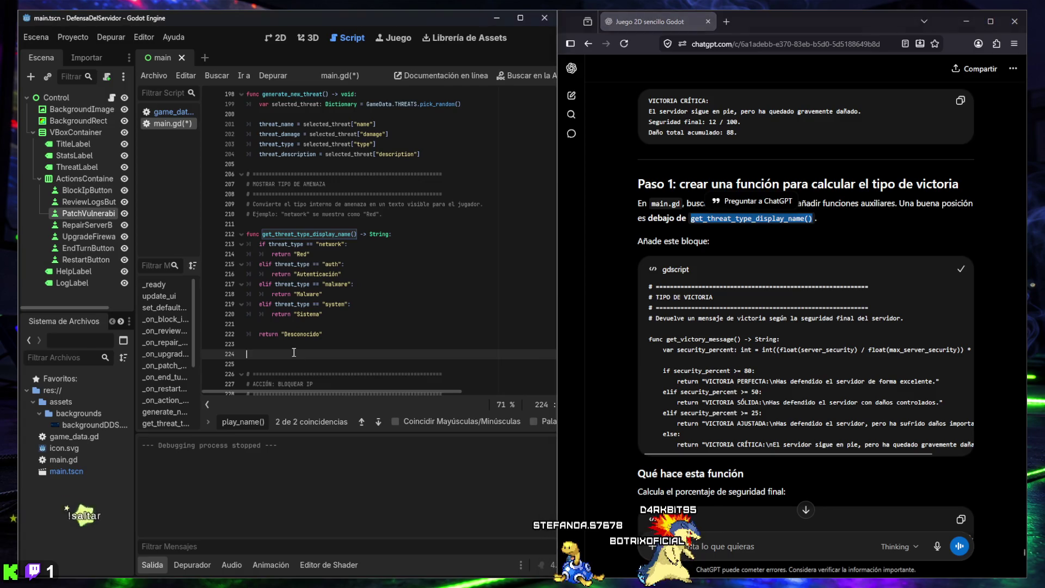
{"action": "key", "text": "ctrl+v"}
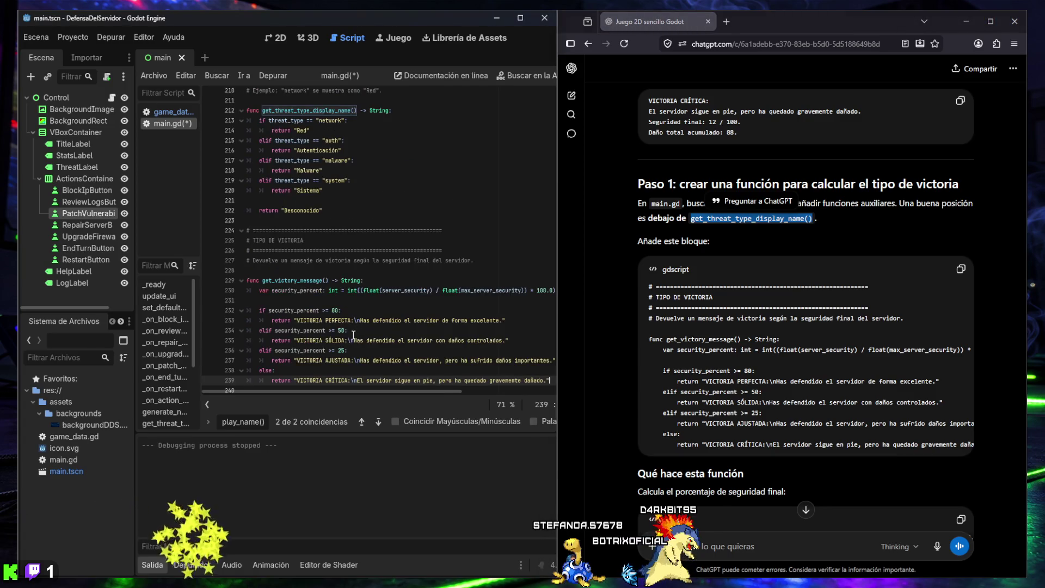
Step: Scroll ChatGPT's reply and copy the function name _on_end_turn_button_pressed()
{"action": "scroll", "coordinate": [358, 314], "scroll_direction": "down", "scroll_amount": 1}
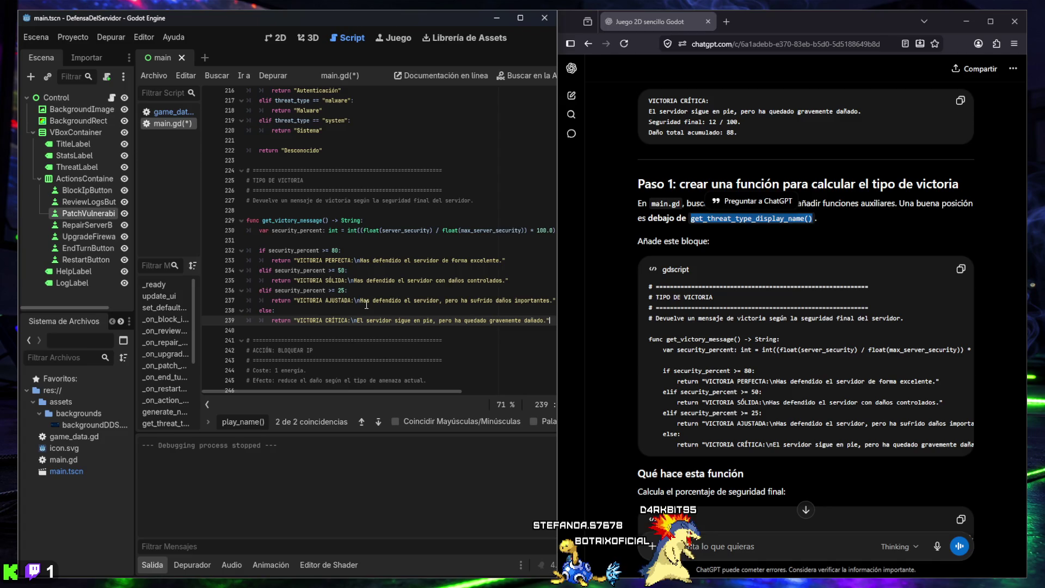
{"action": "scroll", "coordinate": [720, 300], "scroll_direction": "down", "scroll_amount": 2}
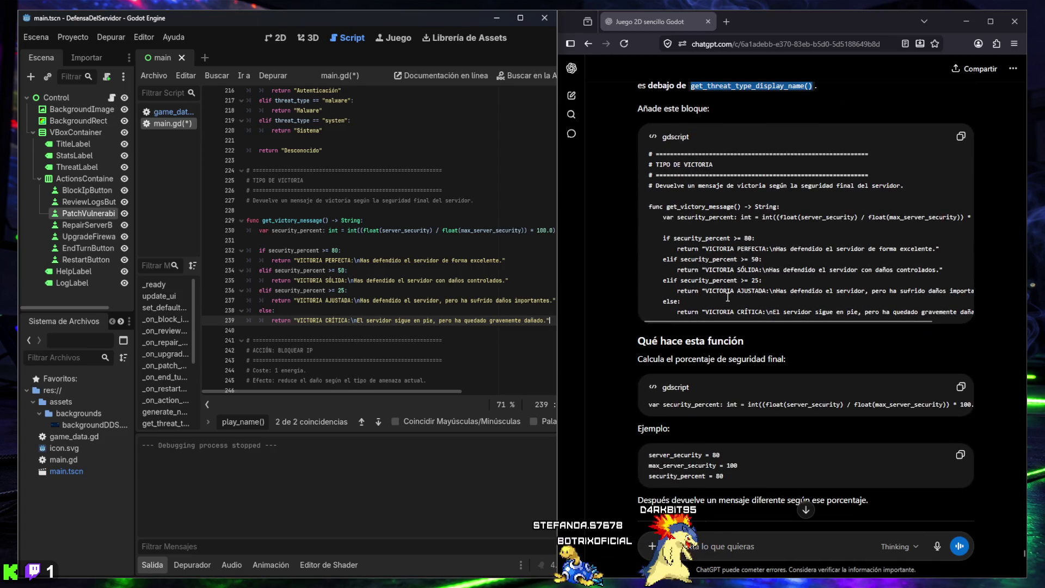
{"action": "scroll", "coordinate": [718, 299], "scroll_direction": "down", "scroll_amount": 1}
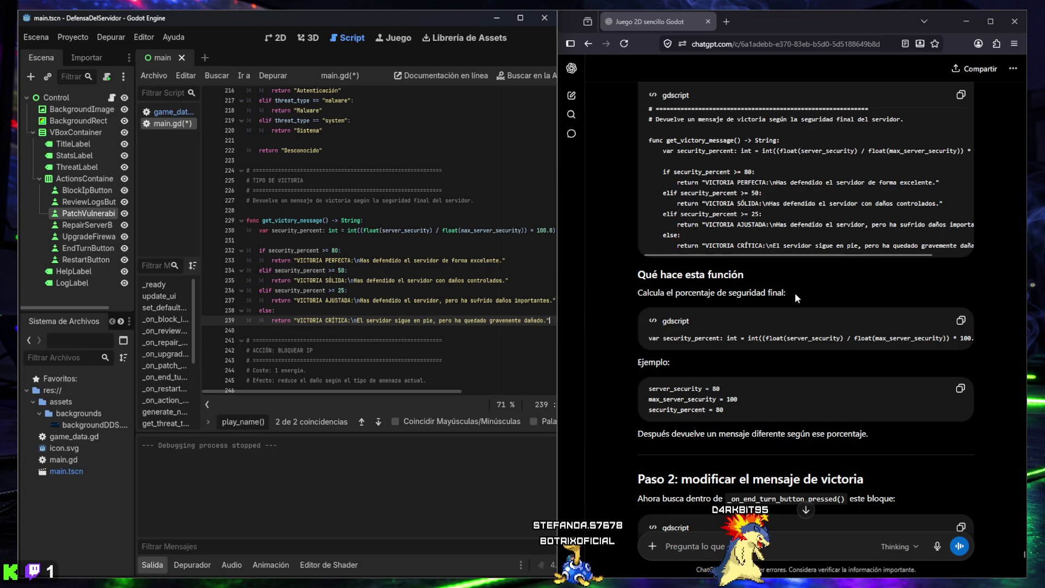
{"action": "scroll", "coordinate": [687, 356], "scroll_direction": "down", "scroll_amount": 1}
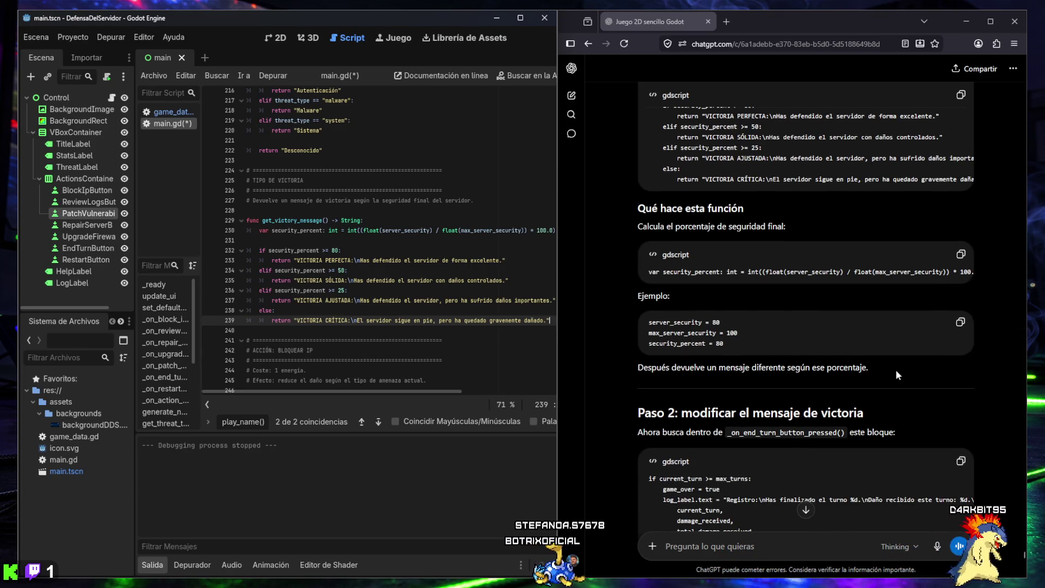
{"action": "scroll", "coordinate": [816, 370], "scroll_direction": "down", "scroll_amount": 2}
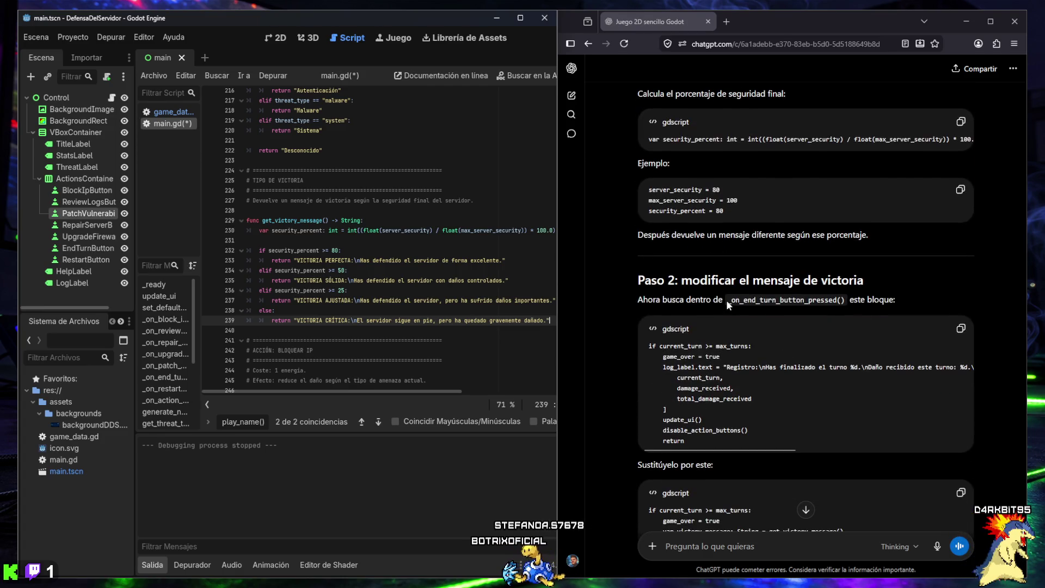
{"action": "left_click_drag", "start_coordinate": [728, 306], "coordinate": [752, 301]}
{"action": "left_click_drag", "start_coordinate": [847, 301], "coordinate": [839, 304]}
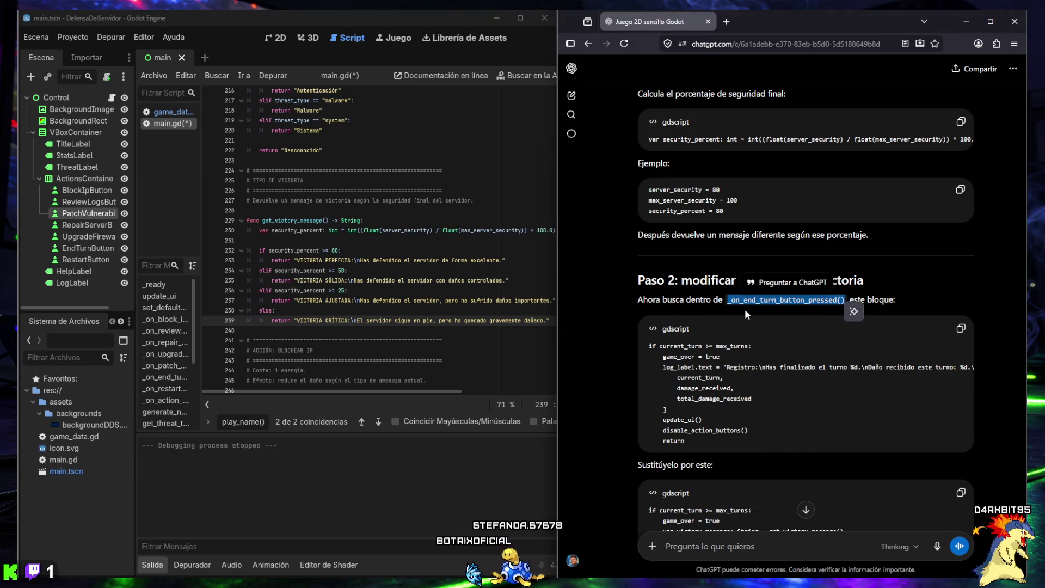
{"action": "left_click", "coordinate": [243, 422]}
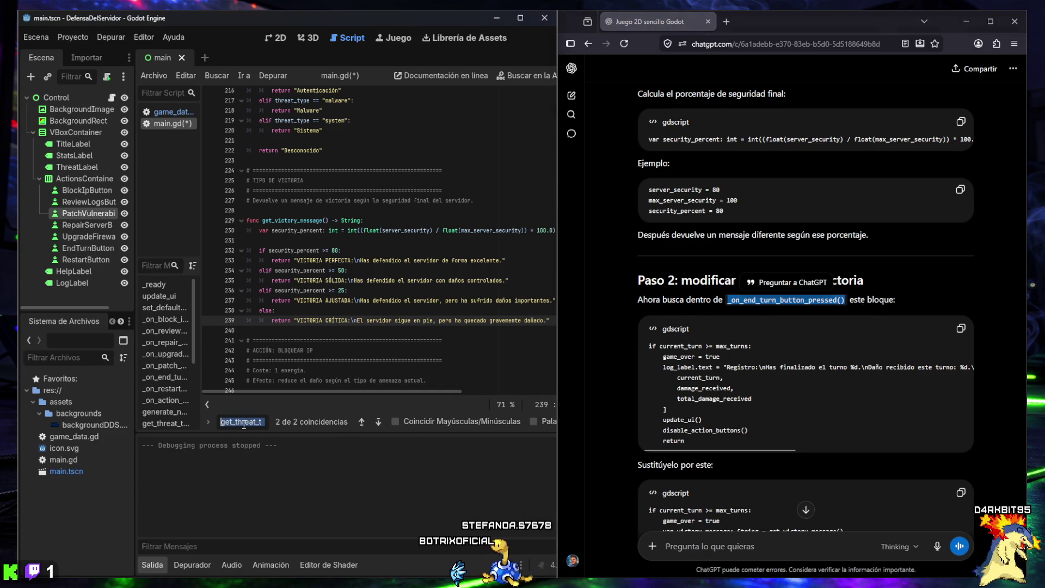
Step: Find _on_end_turn_button_pressed() at line 417 and select its 'if current_turn >= max_turns' block
{"action": "key", "text": "ctrl+v"}
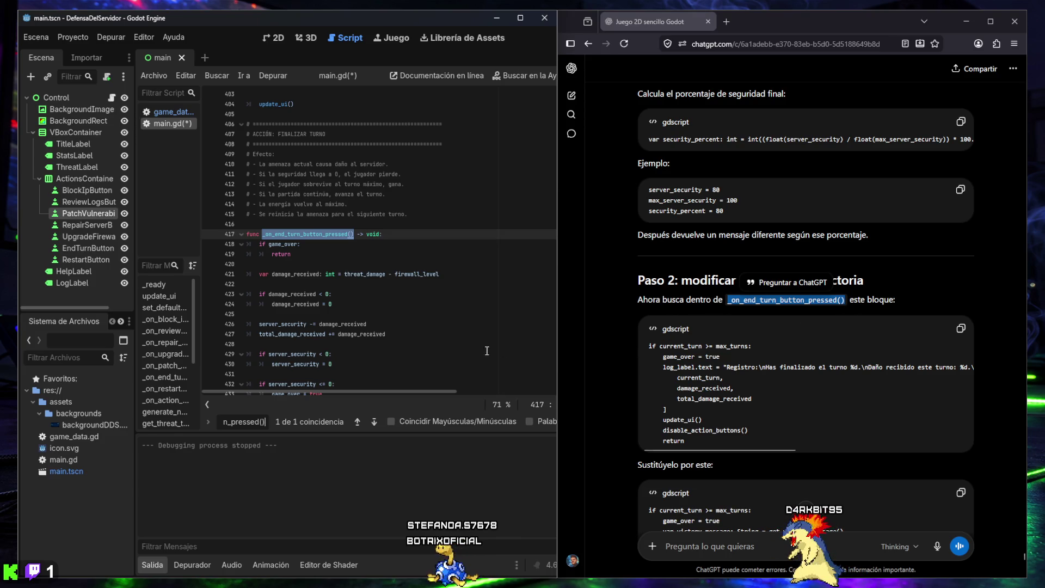
{"action": "scroll", "coordinate": [311, 254], "scroll_direction": "down", "scroll_amount": 2}
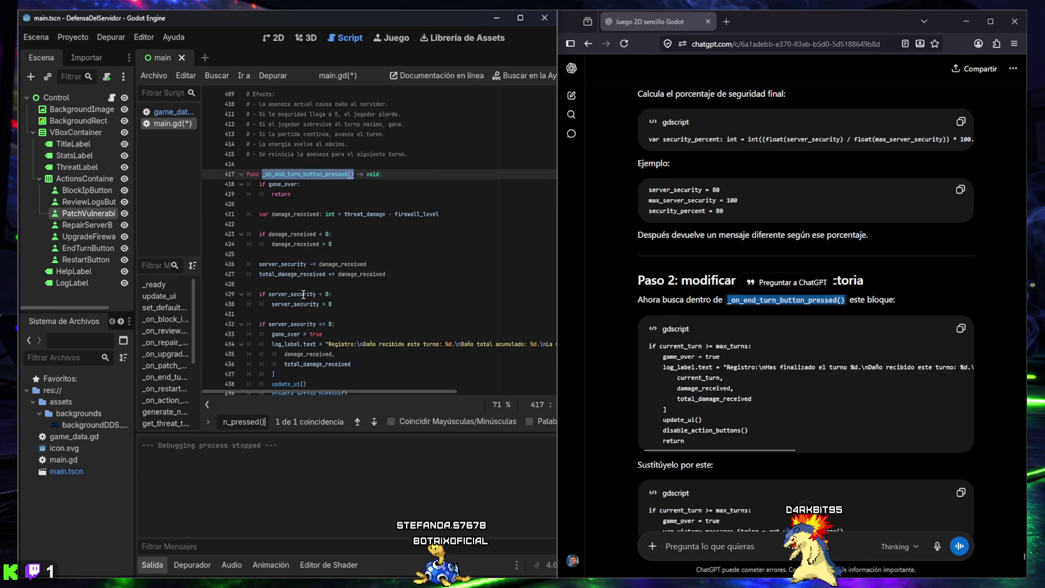
{"action": "scroll", "coordinate": [303, 294], "scroll_direction": "down", "scroll_amount": 4}
{"action": "scroll", "coordinate": [288, 227], "scroll_direction": "down", "scroll_amount": 2}
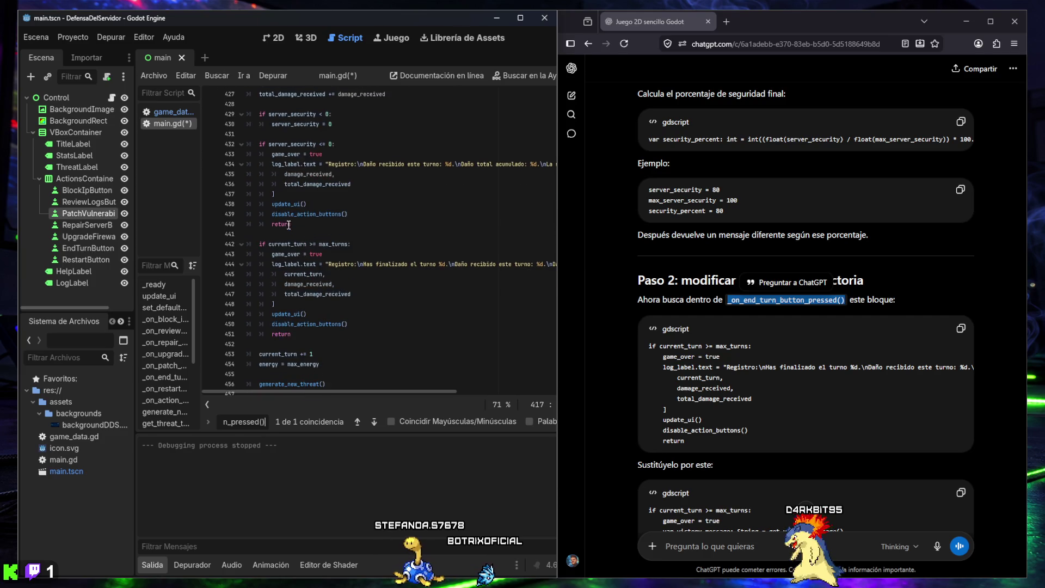
{"action": "scroll", "coordinate": [599, 316], "scroll_direction": "down", "scroll_amount": 1}
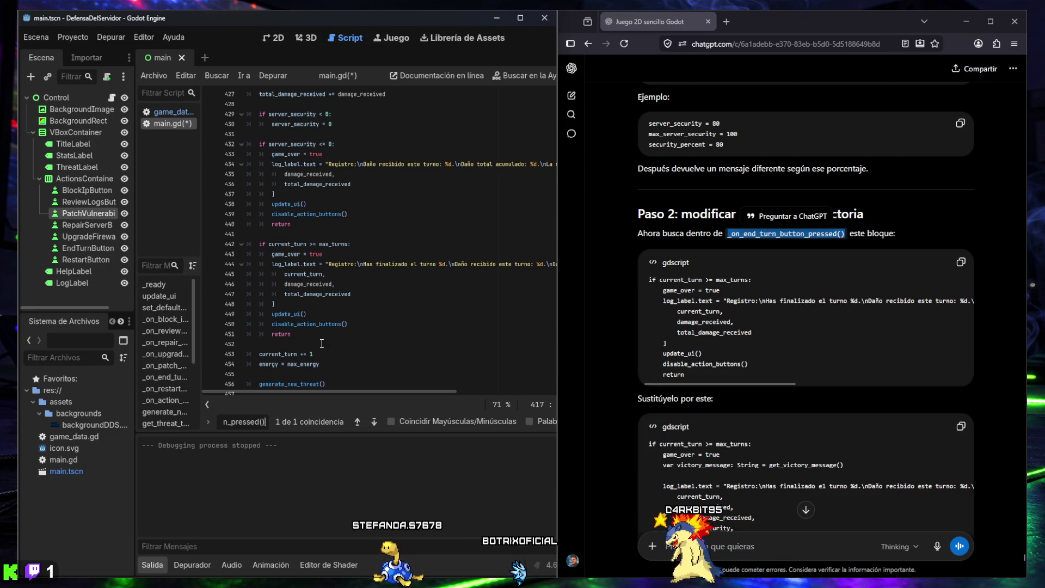
{"action": "mouse_move", "coordinate": [320, 337]}
{"action": "left_mouse_down"}
{"action": "mouse_move", "coordinate": [283, 330]}
{"action": "mouse_move", "coordinate": [245, 293]}
{"action": "mouse_move", "coordinate": [252, 248]}
{"action": "left_mouse_up"}
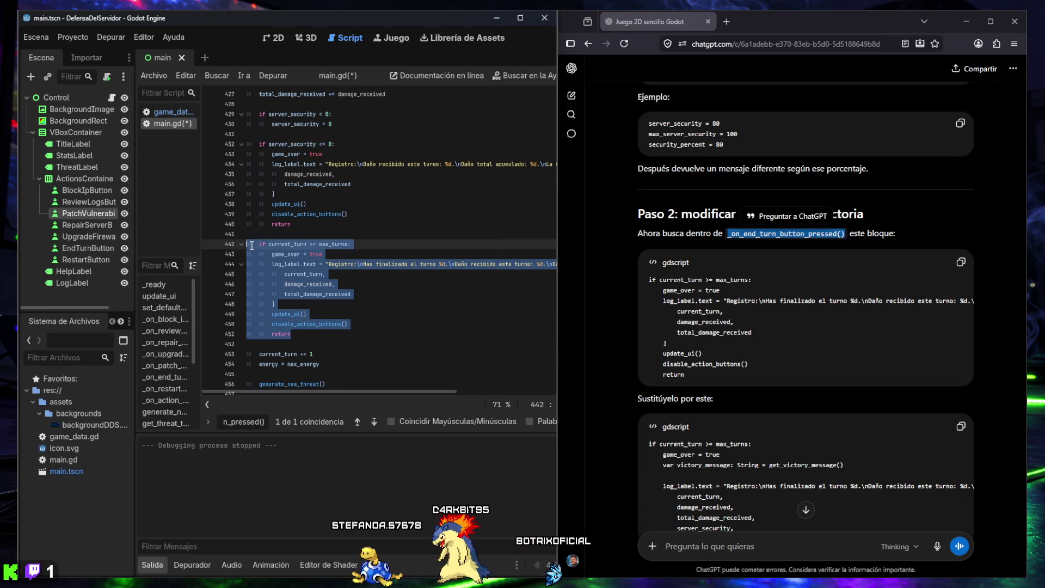